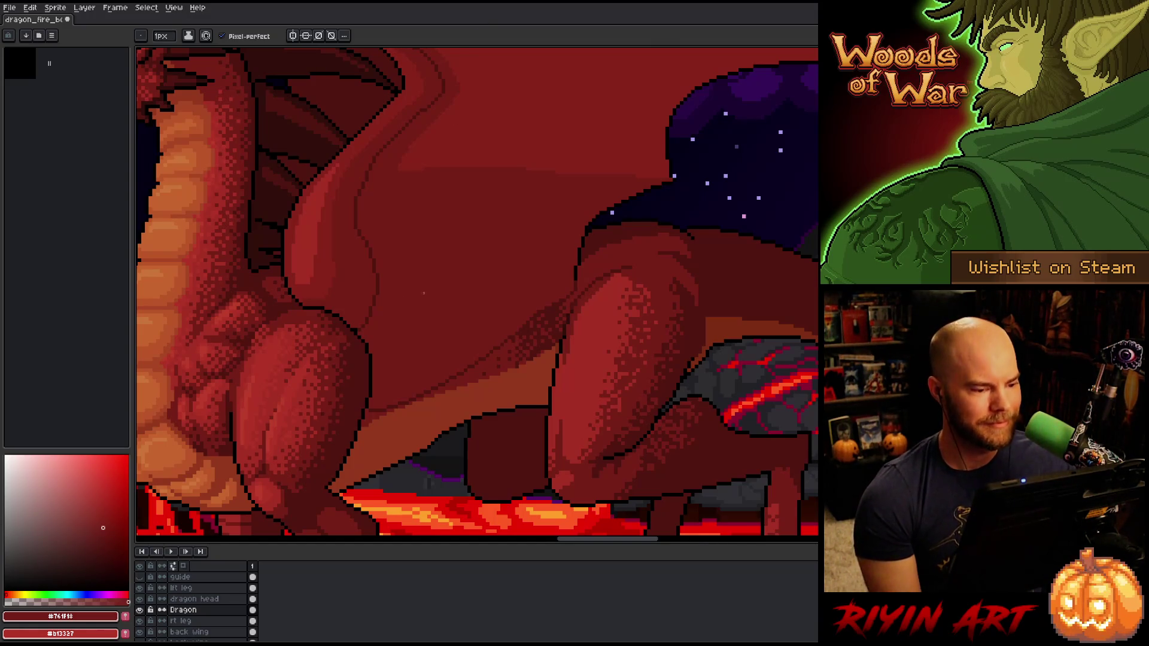
Step: Pan to the dragon's chest and leg, then eyedrop the dark shadow red #501612 and mid red #761f18
scroll(436, 292, "down", 3)
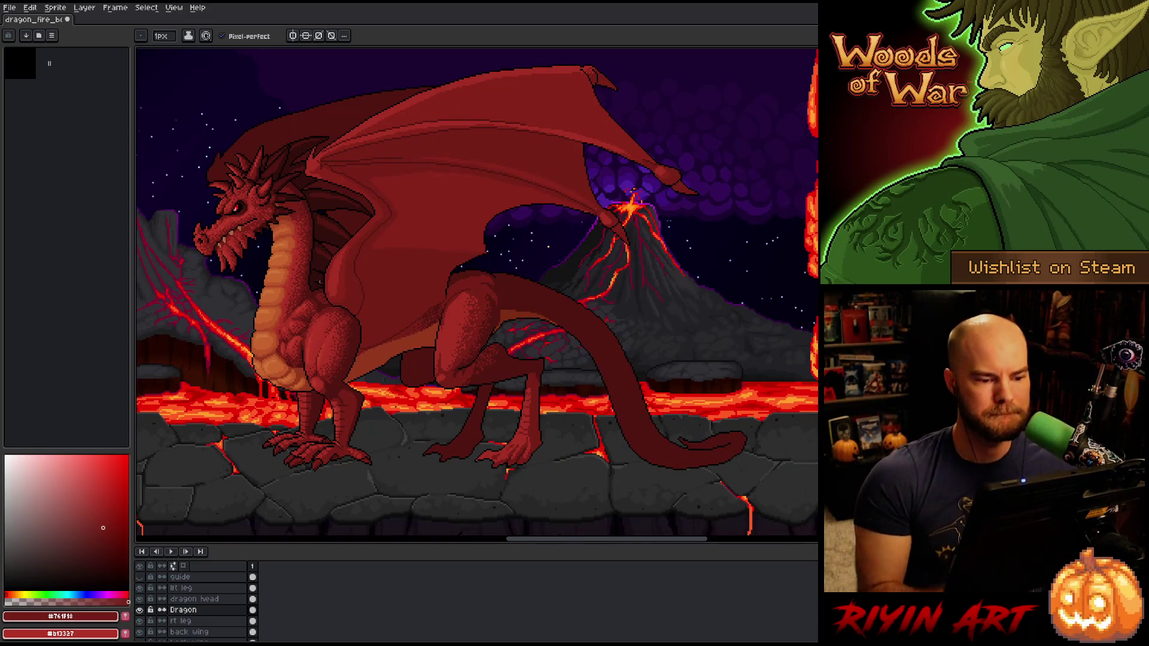
scroll(319, 281, "up", 3)
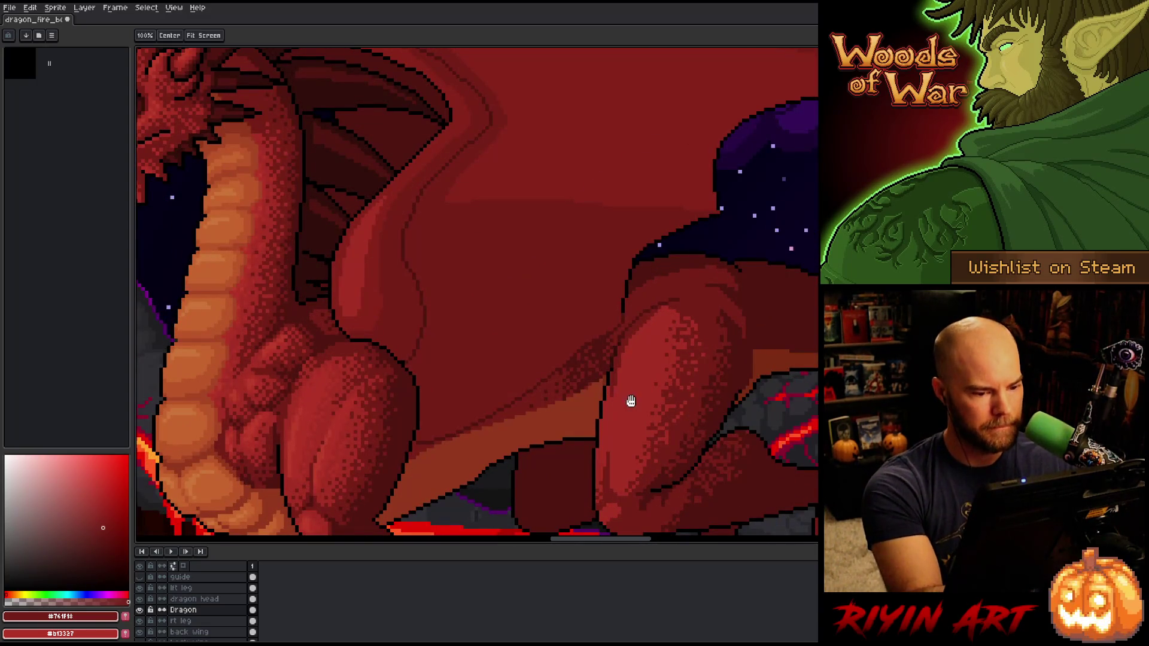
left_click_drag(630, 400, 558, 441)
left_click(544, 353, "alt")
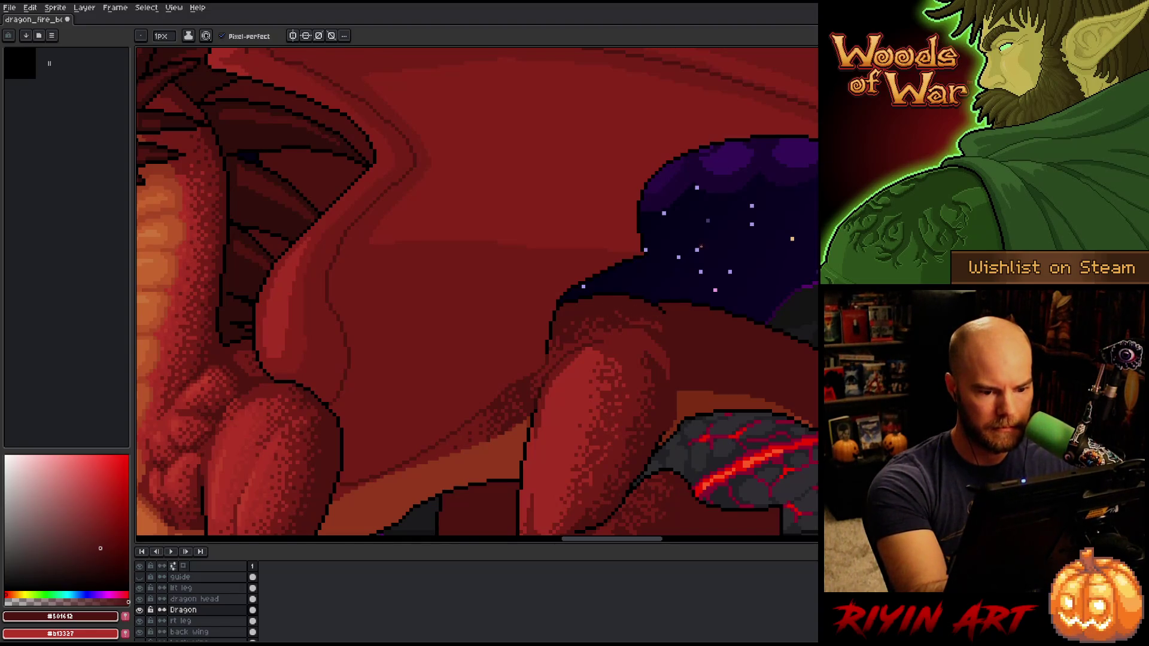
left_click(651, 319, "alt")
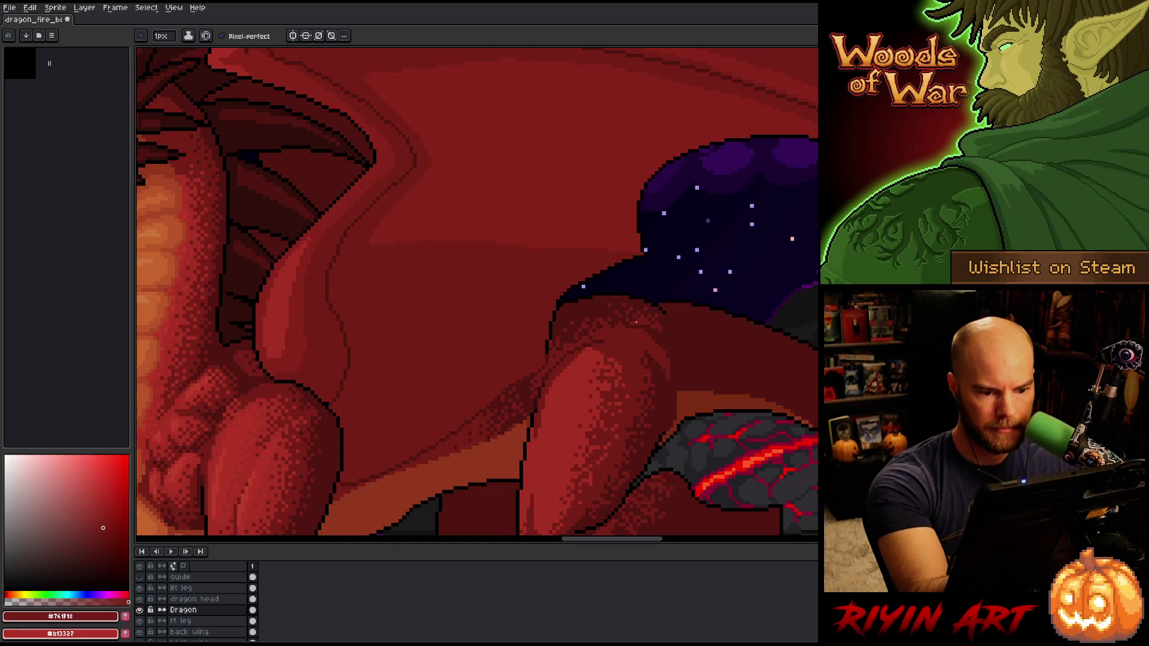
Step: Shade the hind leg, alternating eyedropped reds #501612 and #761f18 from the leg
left_click(649, 343, "alt")
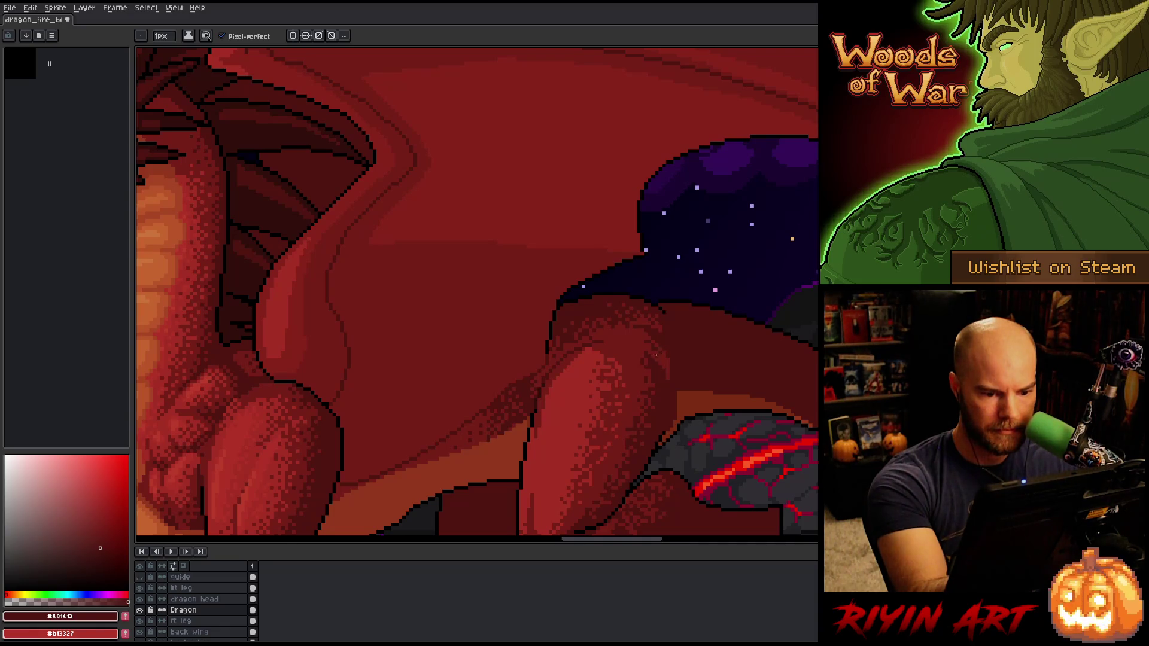
left_click(665, 348, "alt")
left_click(658, 351, "alt")
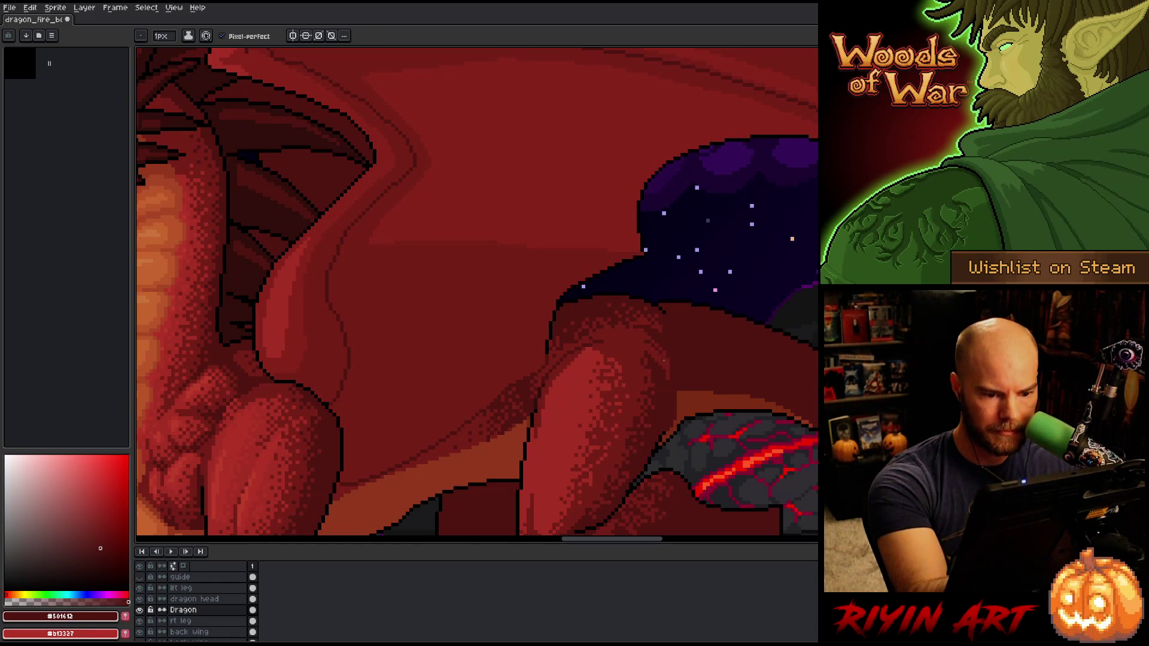
left_click(657, 349, "alt")
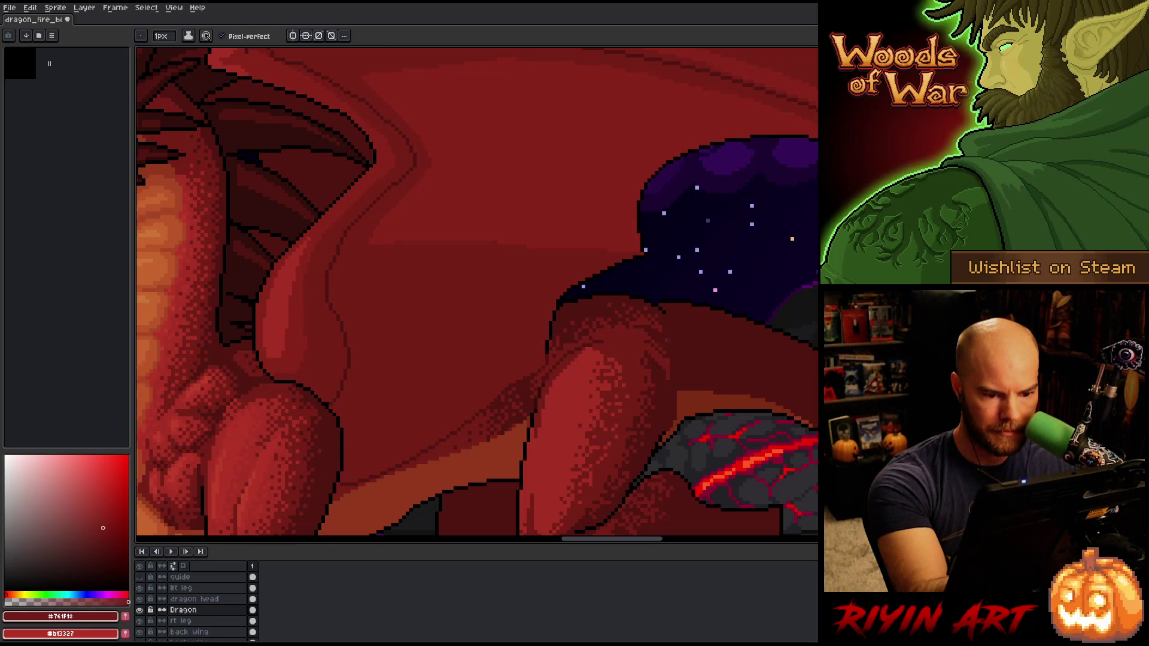
left_click(653, 351, "alt")
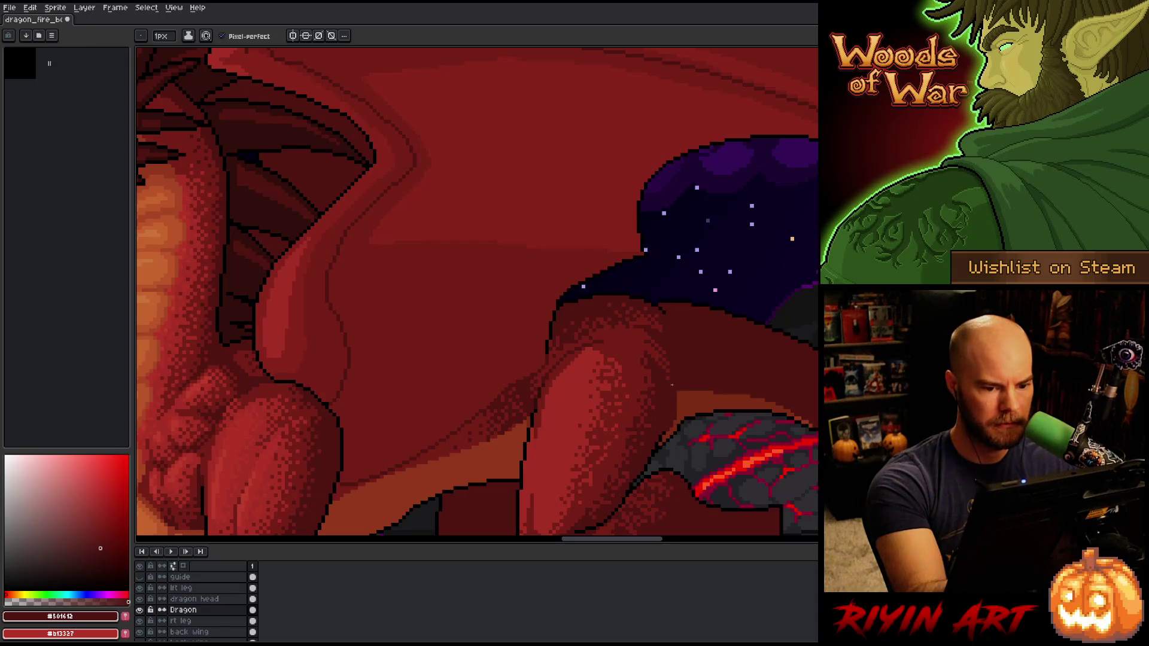
left_click(667, 369, "alt")
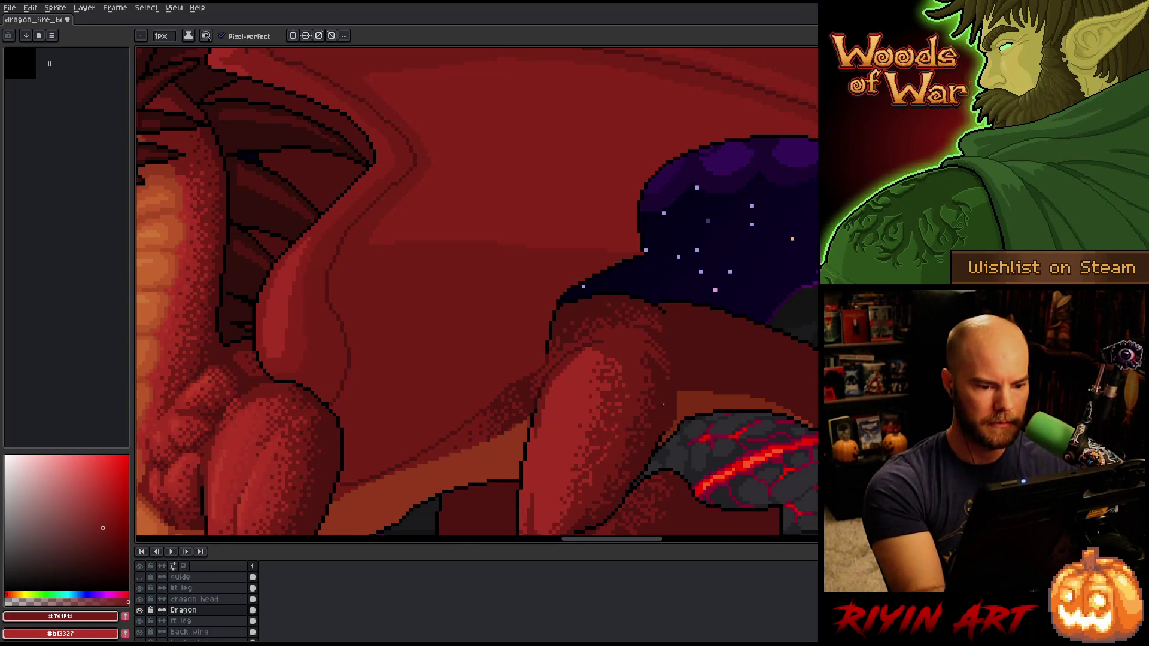
left_click(651, 334, "alt")
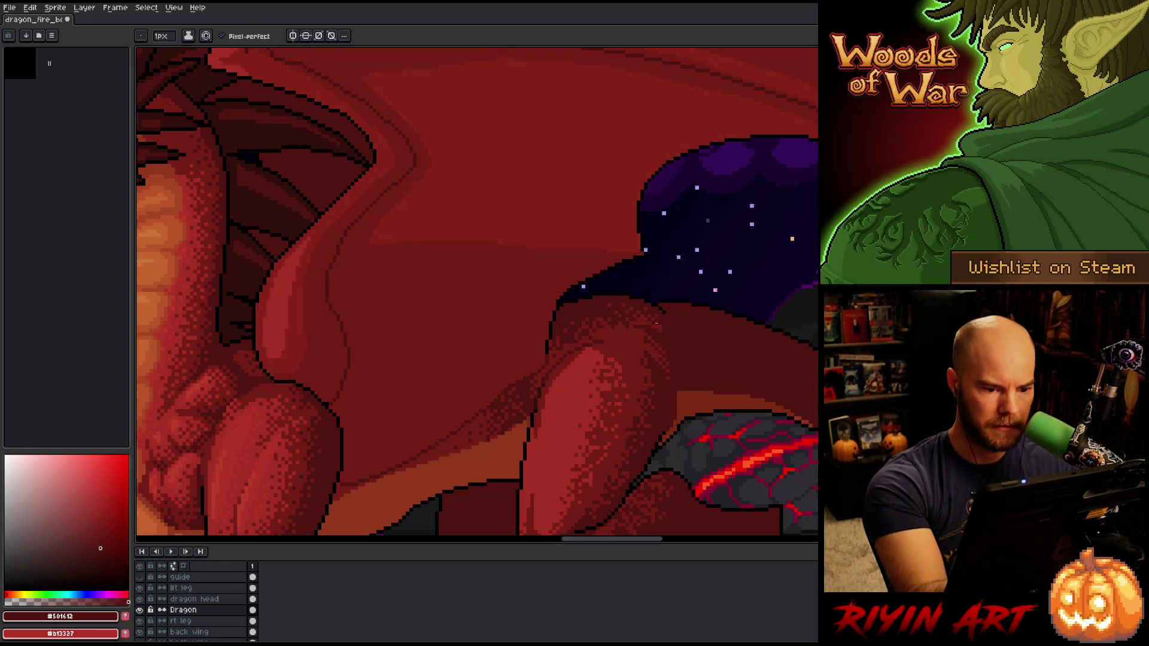
left_click(649, 341, "alt")
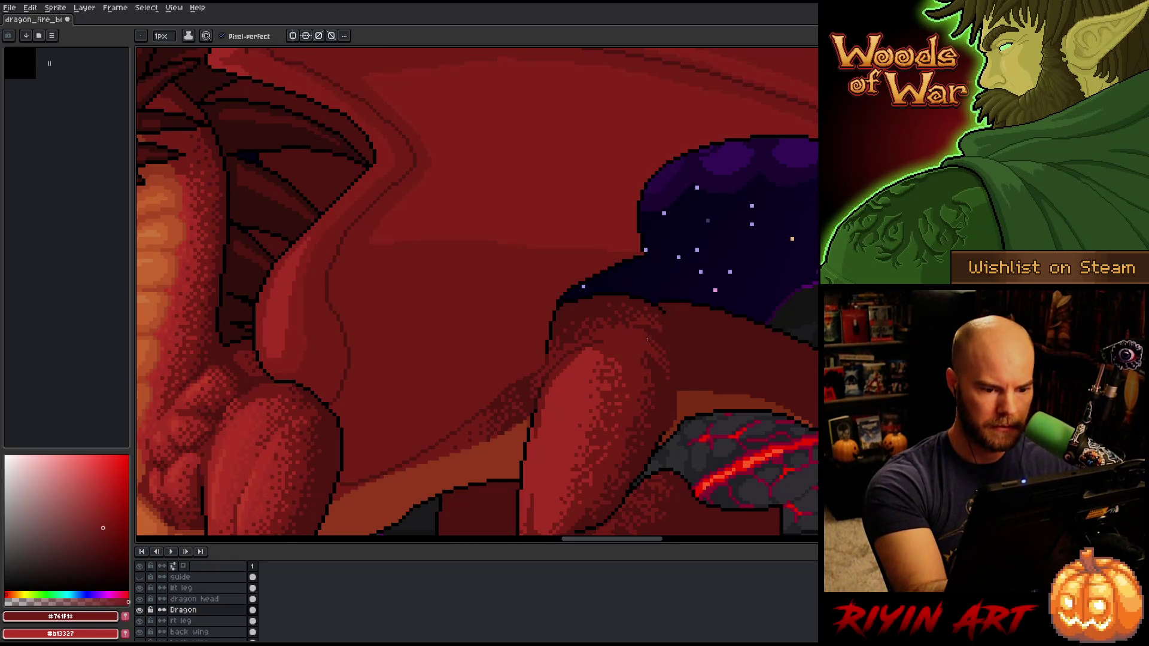
left_click(651, 334, "alt")
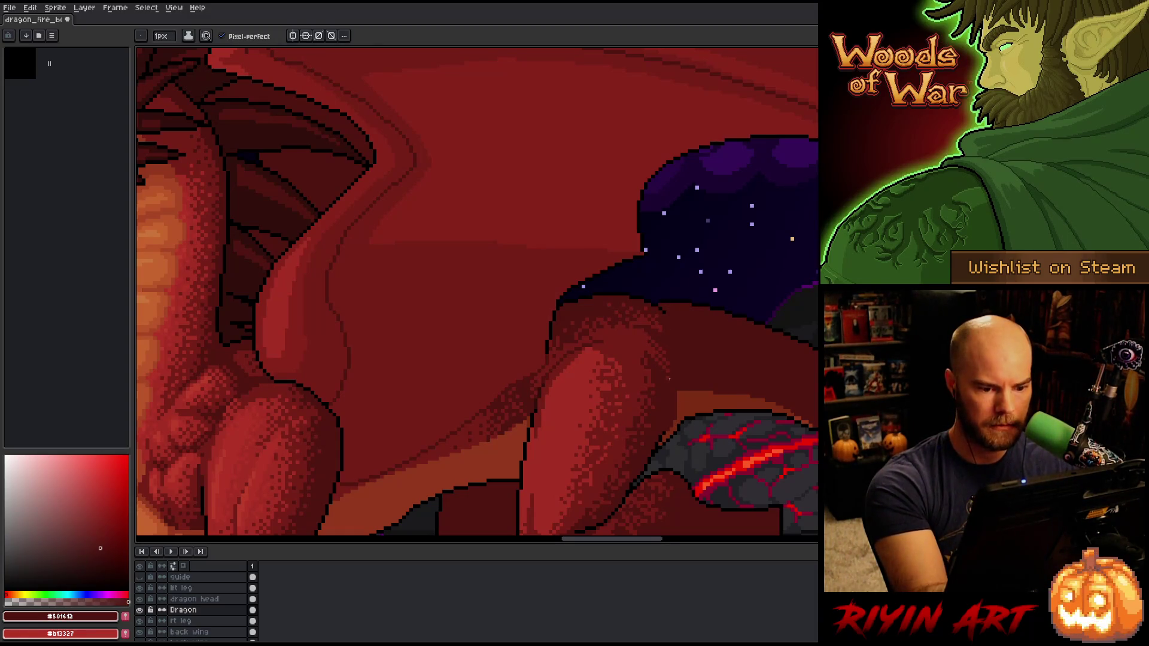
Step: Make the lft leg layer the active layer
left_click(220, 588)
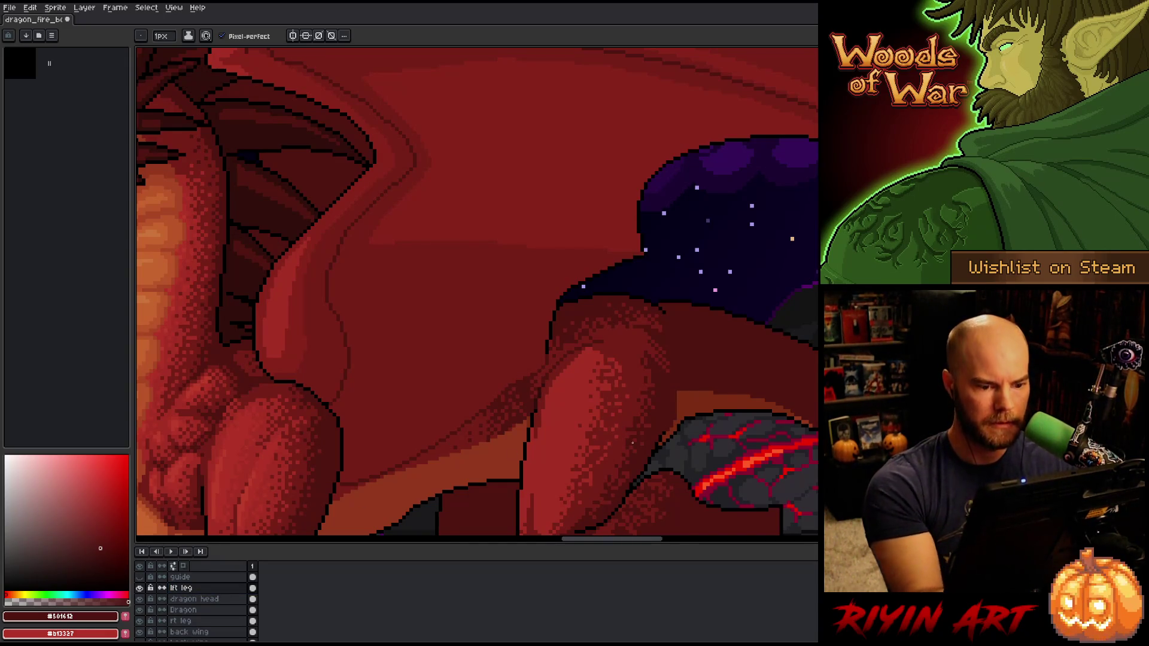
scroll(546, 391, "down", 5)
scroll(546, 391, "up", 5)
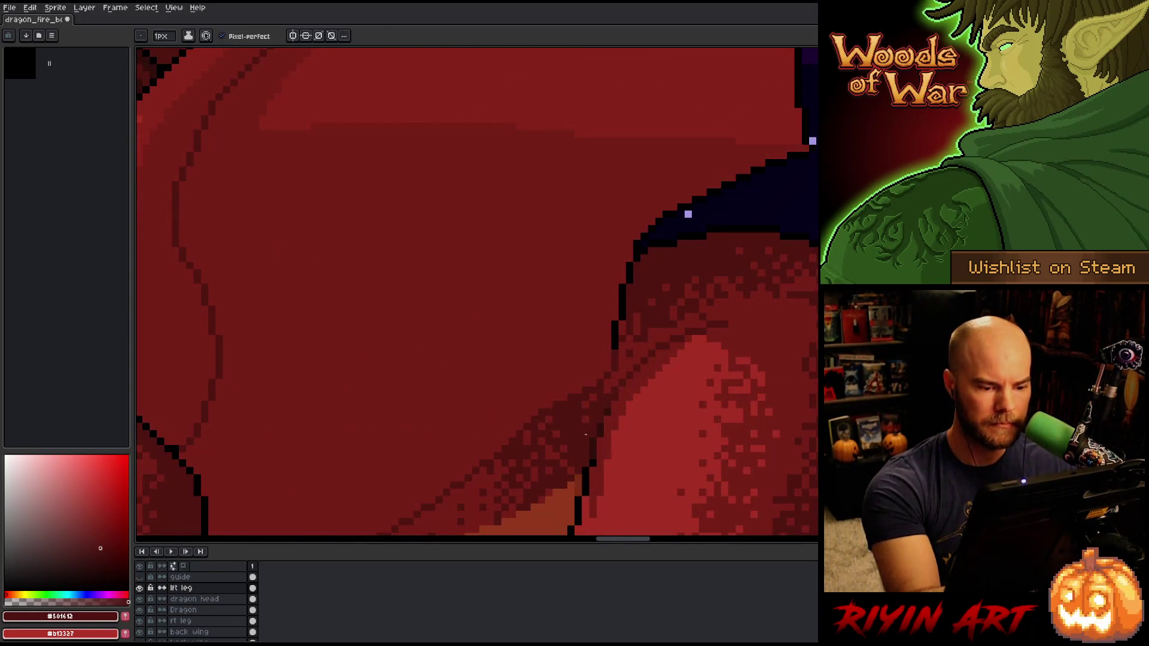
Step: Make the Dragon layer active and zoom in on the hind leg's edge
left_click(203, 612)
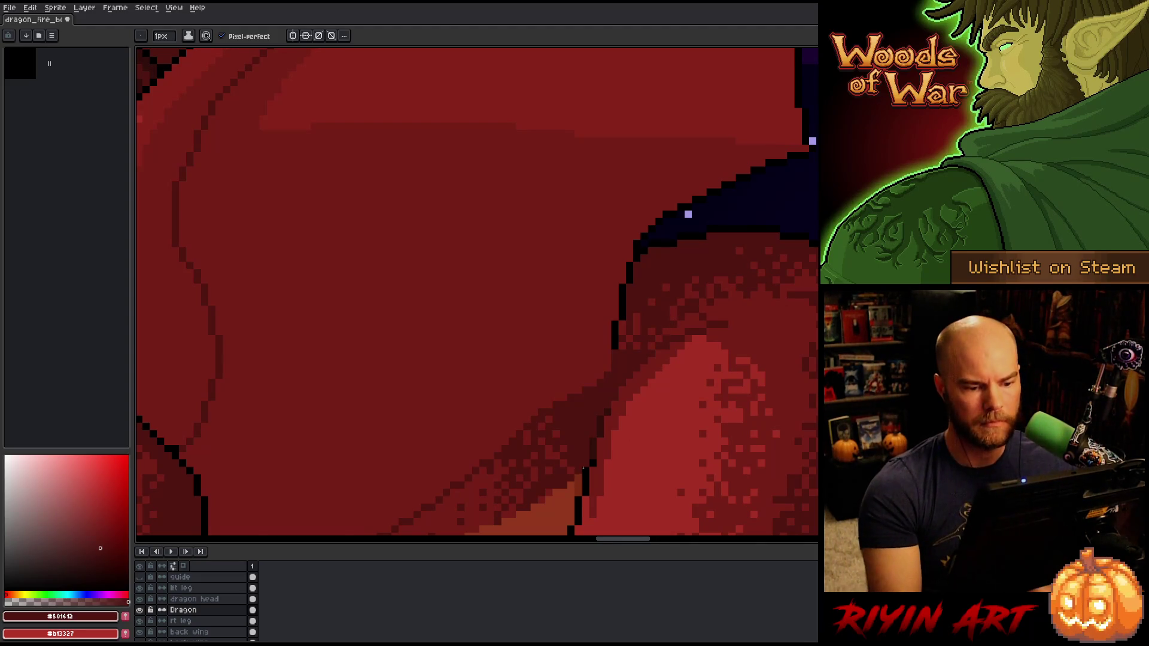
scroll(581, 466, "down", 4)
mouse_move(582, 466)
left_mouse_down()
mouse_move(598, 455)
mouse_move(637, 338)
mouse_move(542, 332)
left_mouse_up()
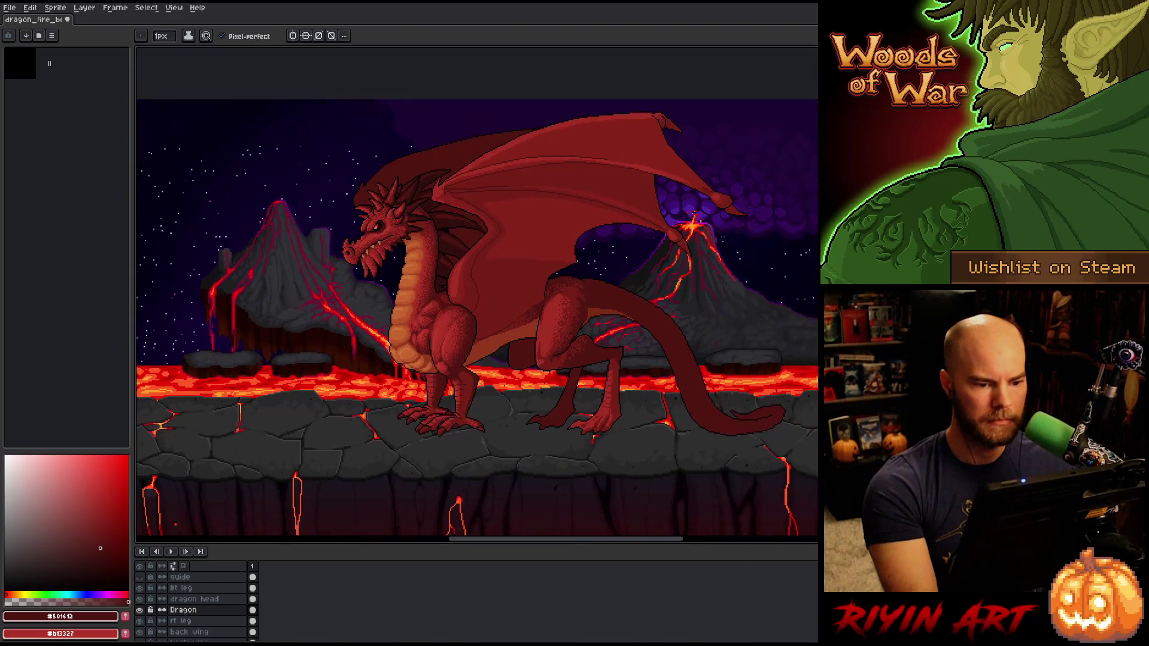
right_click(537, 339)
key("Escape")
scroll(572, 275, "up", 4)
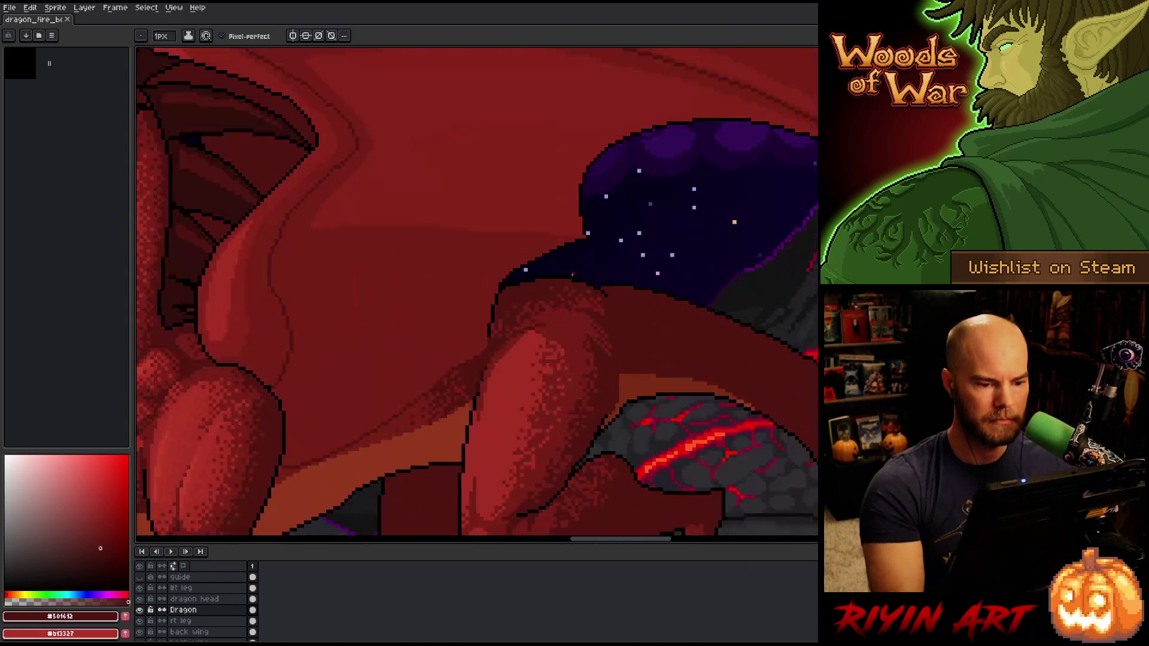
scroll(528, 293, "up", 2)
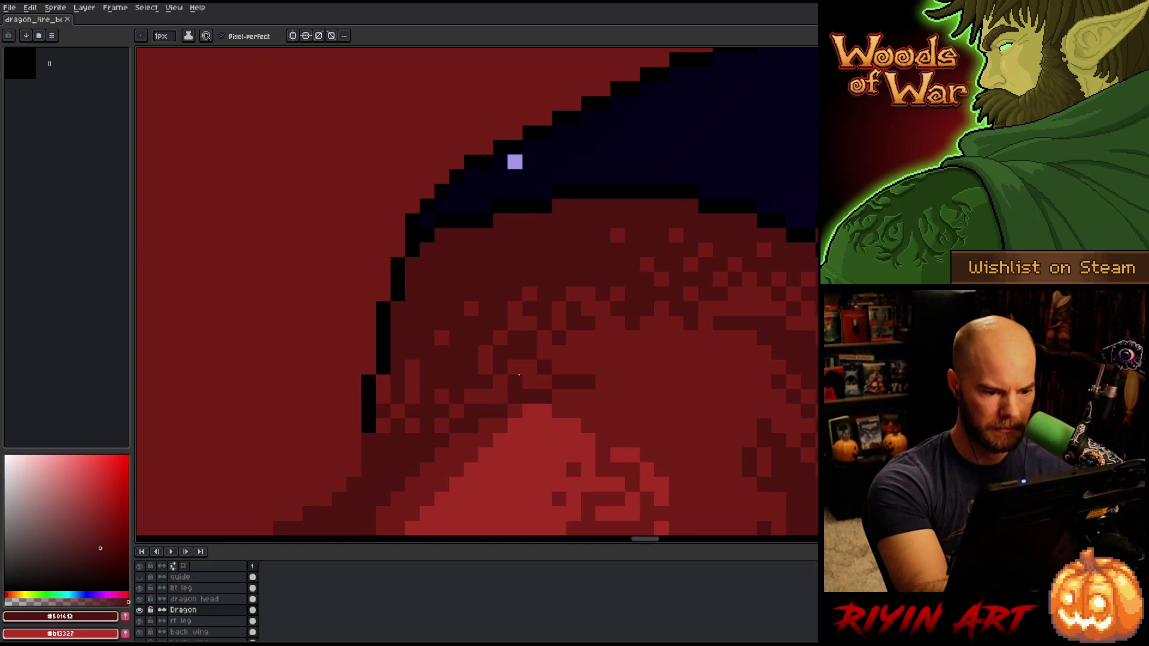
Step: Paint dark #501612 pixels along the hind leg's upper edge, re-sampling #761f18 and #501612
left_click(515, 382)
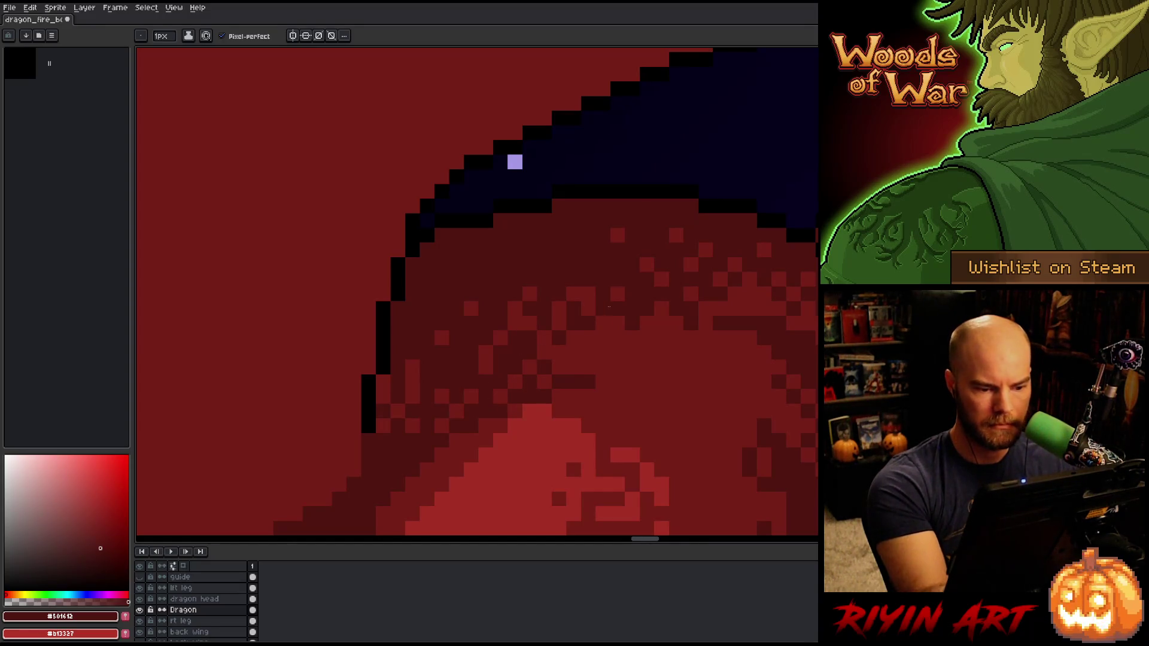
left_click(573, 368)
left_click(589, 352)
left_click(573, 337)
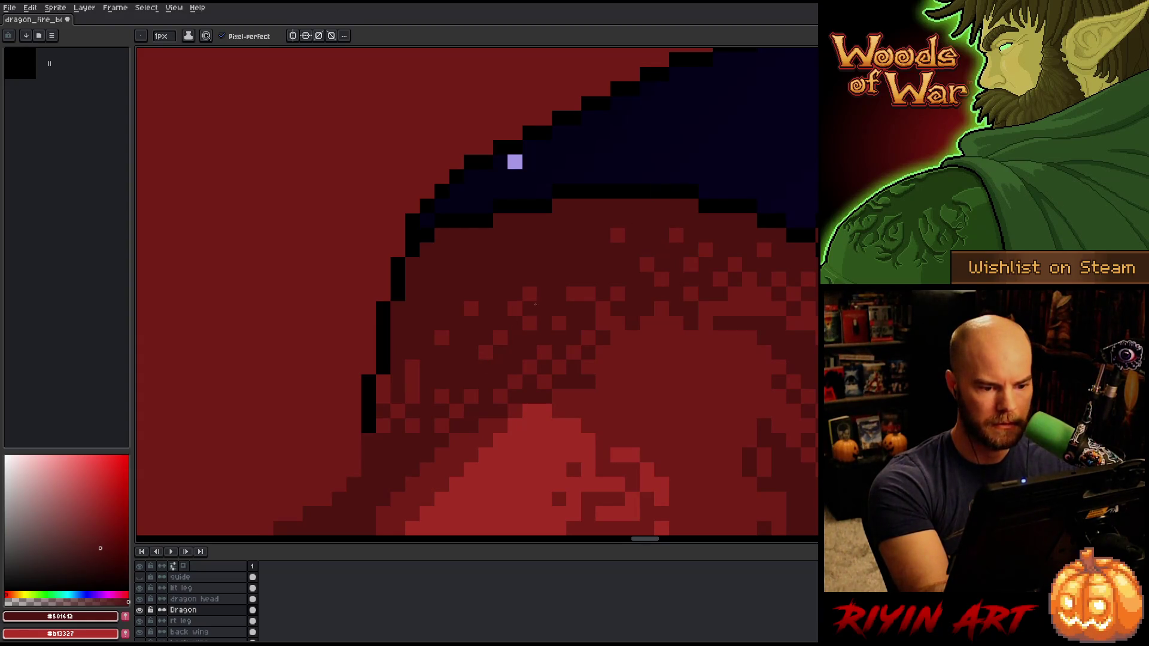
left_click(531, 376, "alt")
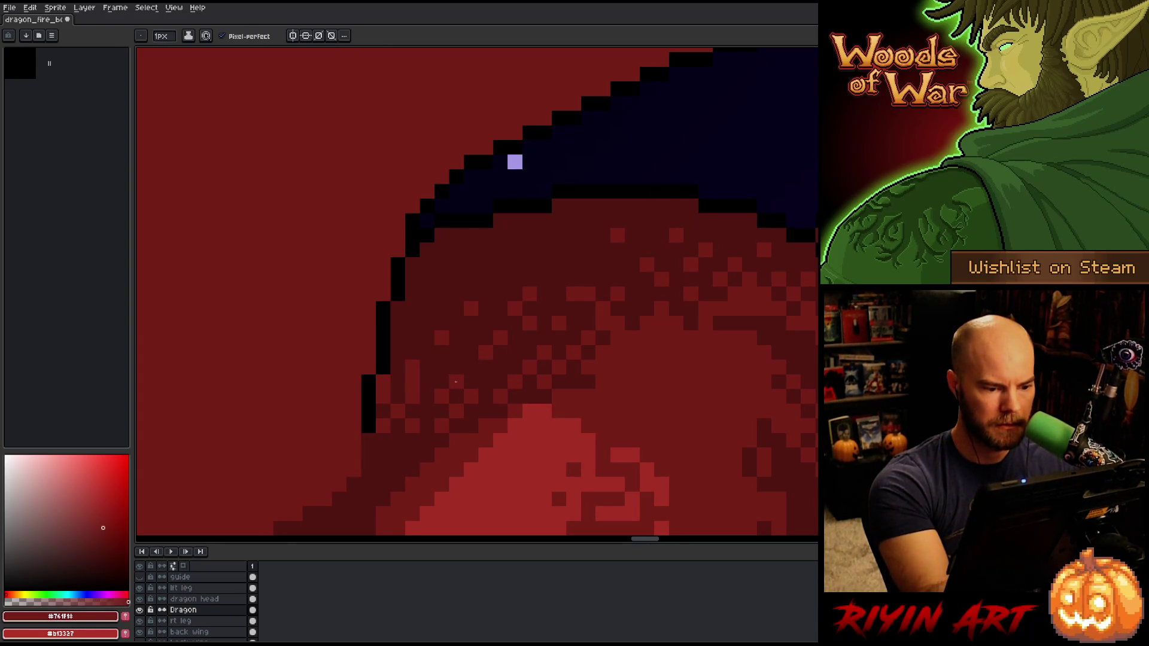
left_click(422, 351, "alt")
scroll(382, 382, "down", 6)
scroll(633, 355, "up", 2)
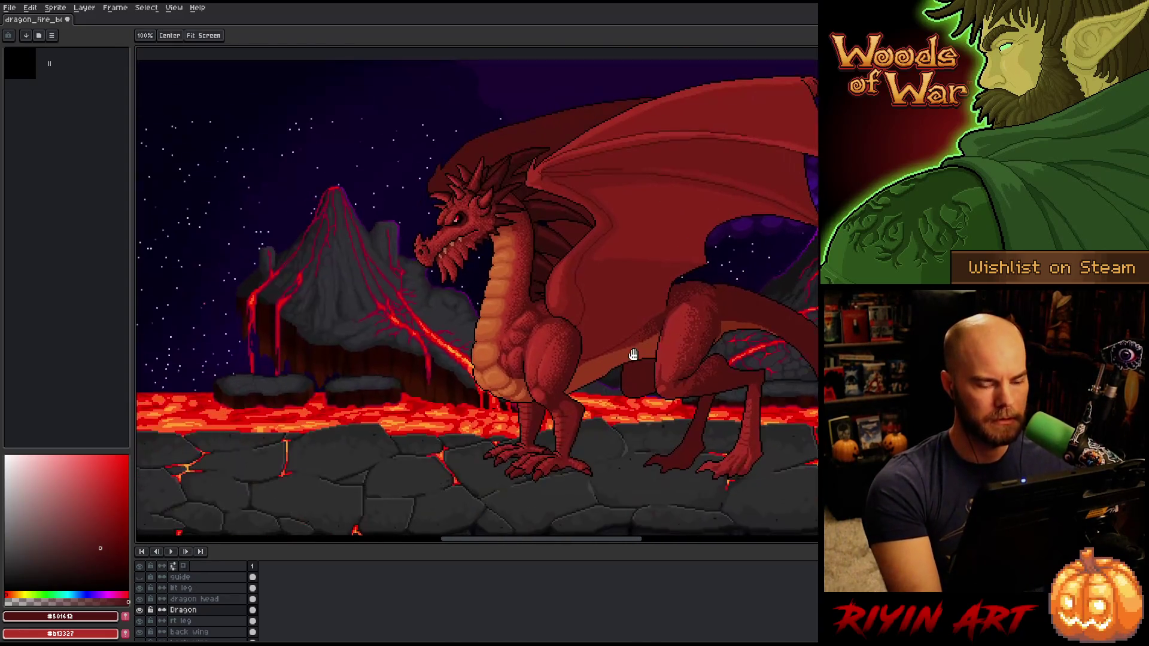
Step: Switch among pencil, fill and move tools while zooming around the dragon
key("b")
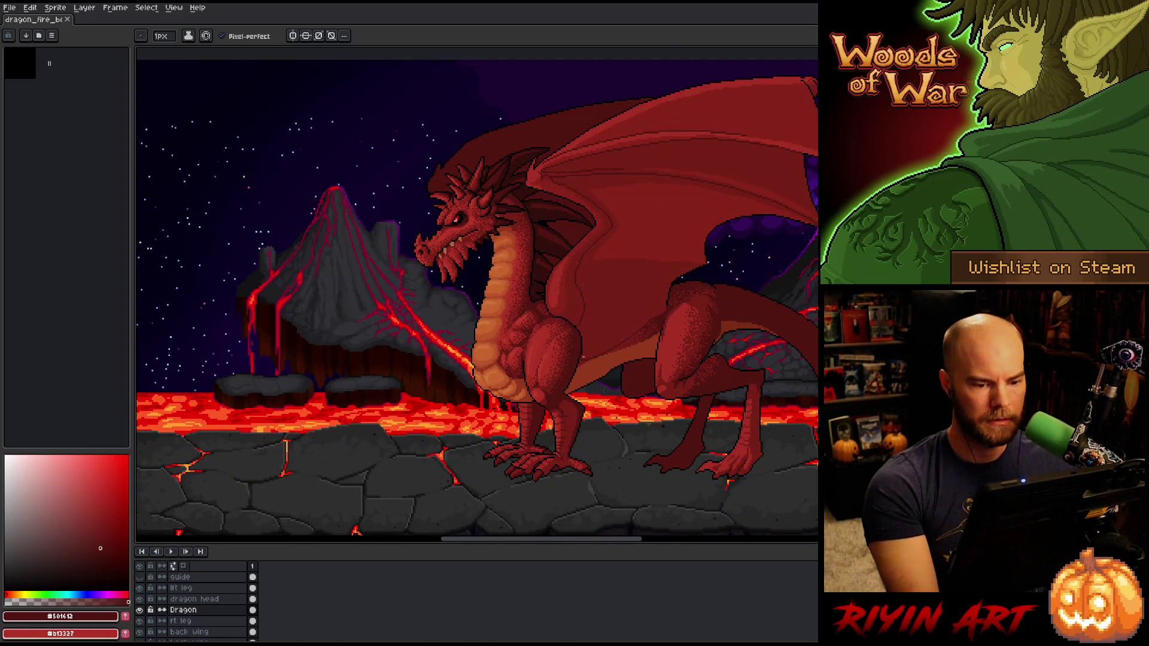
scroll(529, 315, "up", 1)
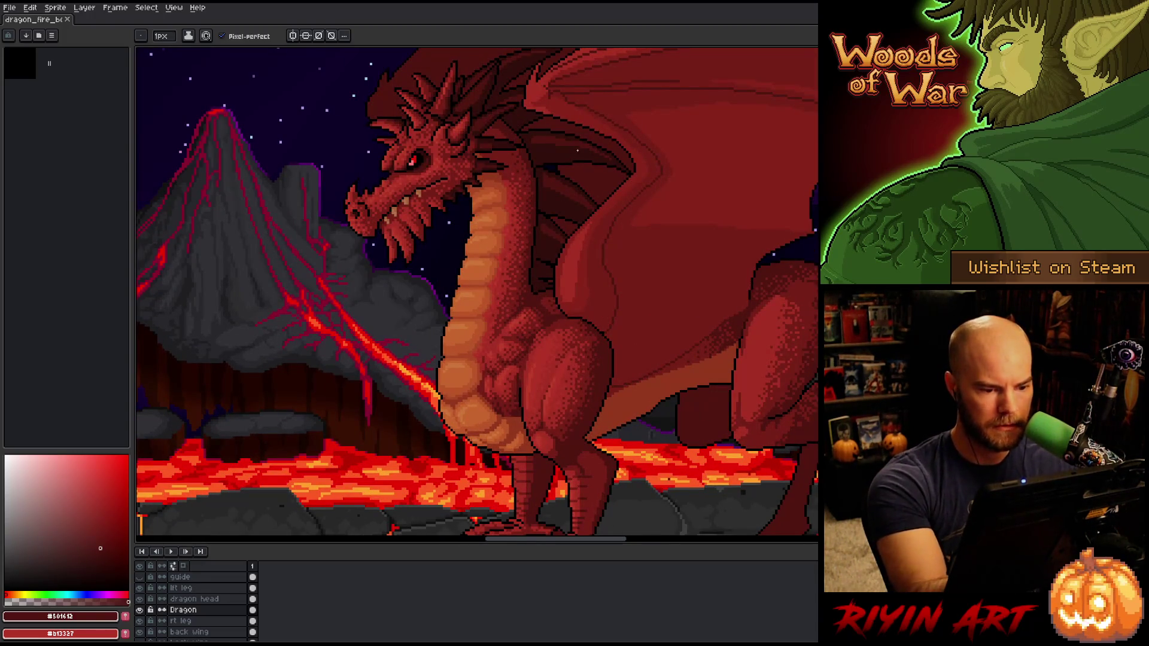
key("alt")
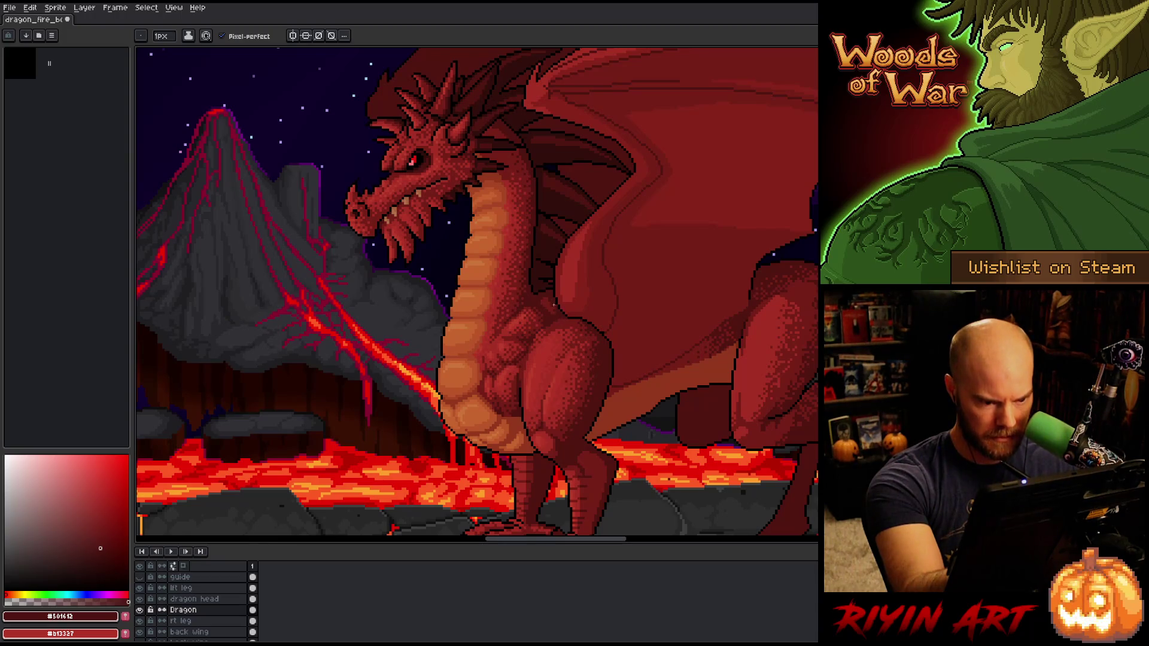
key("g")
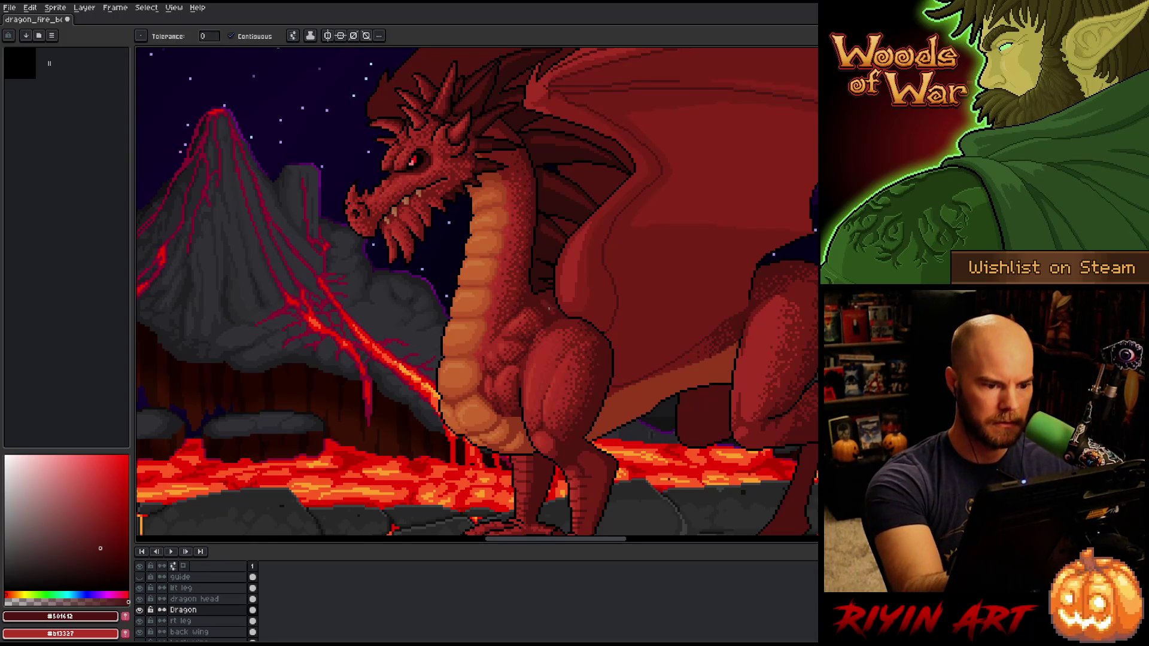
right_click(556, 293)
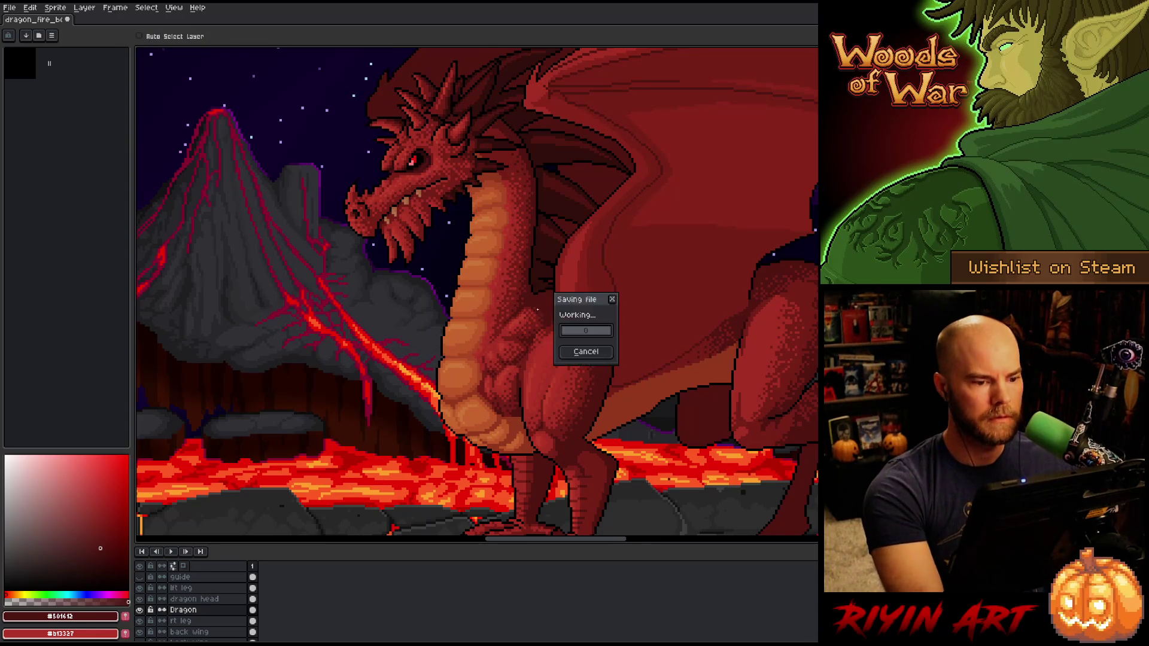
scroll(431, 289, "down", 3)
key("space")
scroll(430, 289, "up", 3)
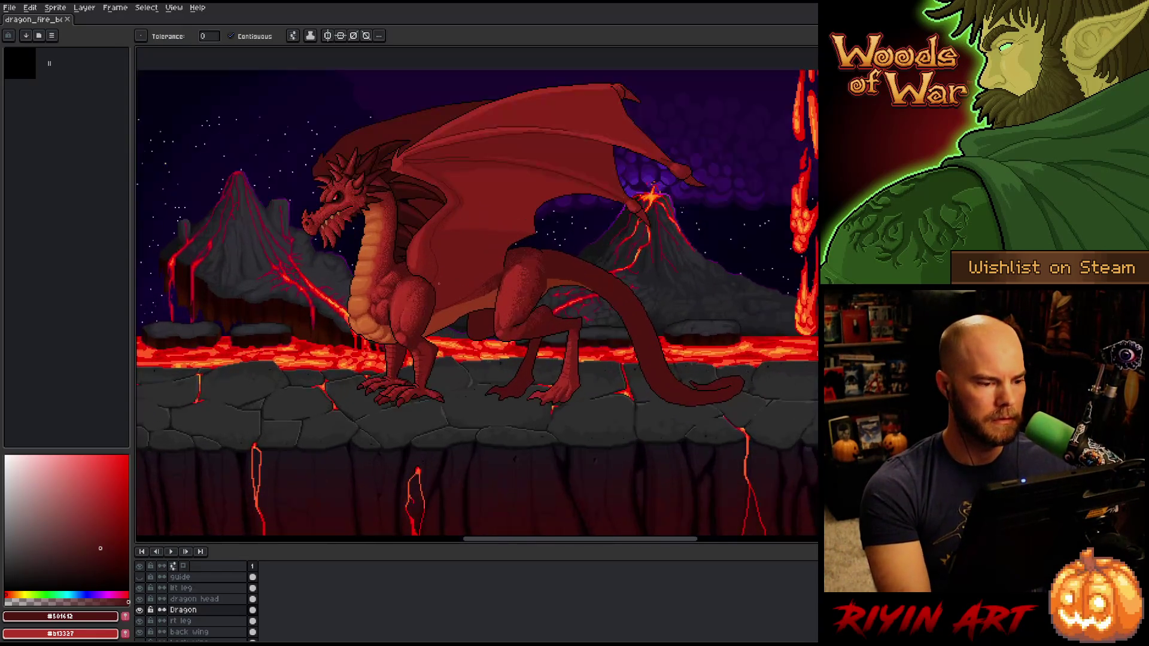
key("v")
key("g")
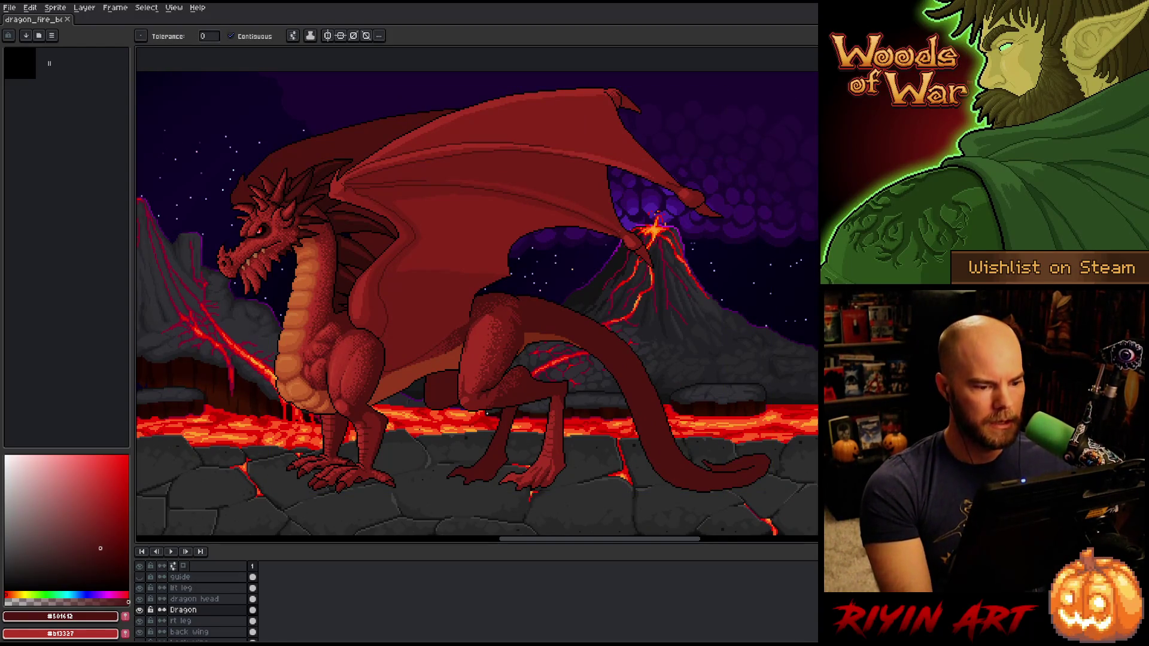
scroll(461, 377, "up", 3)
scroll(419, 359, "down", 3)
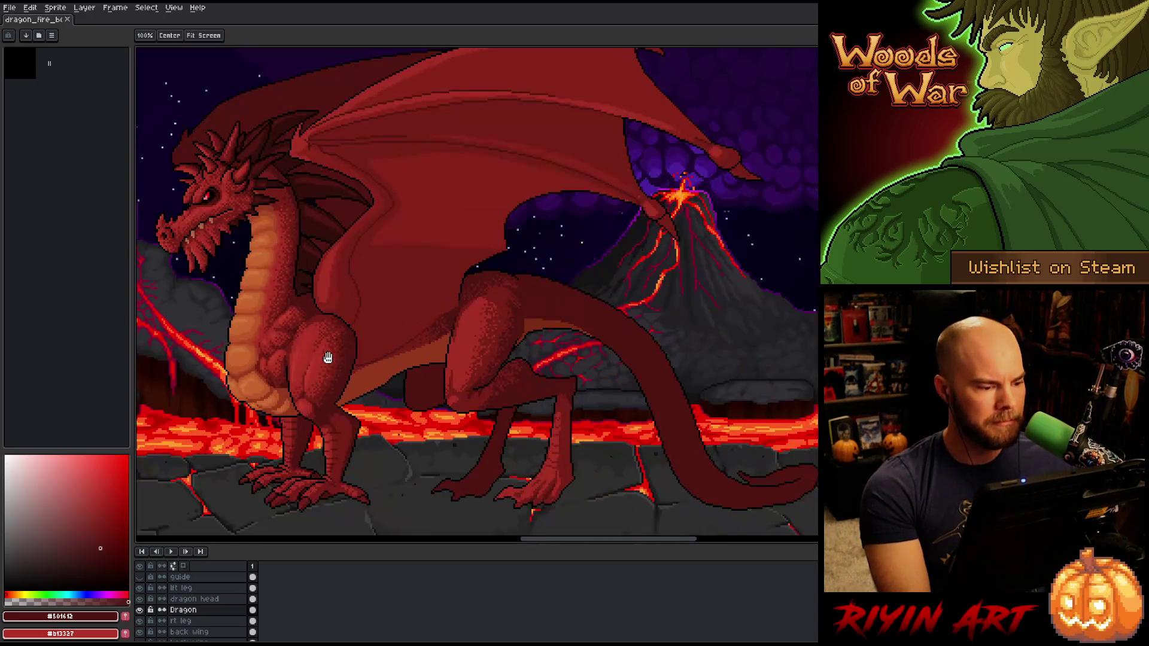
scroll(348, 372, "up", 3)
Step: Sample the dragon's main red #b13337 and place a pixel on its left leg
left_click(307, 354, "alt")
left_click_drag(619, 398, 554, 404)
key("b")
left_click(555, 355)
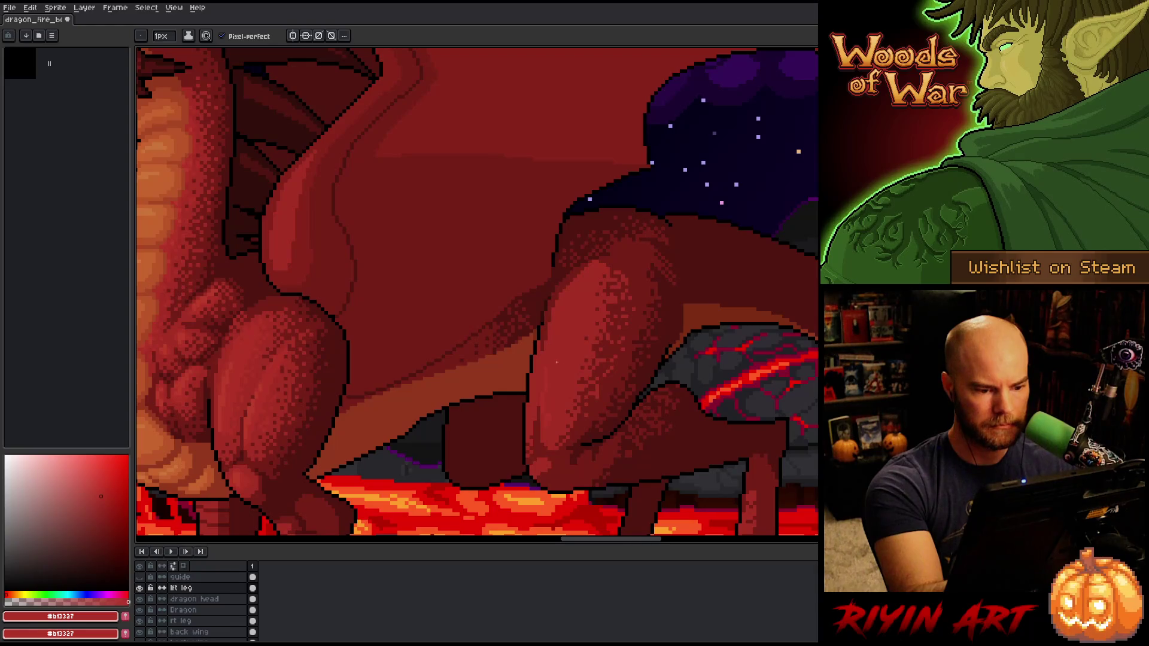
Step: Magic-wand select the dragon's left leg area to confine the pencil
key("w")
left_click(557, 362)
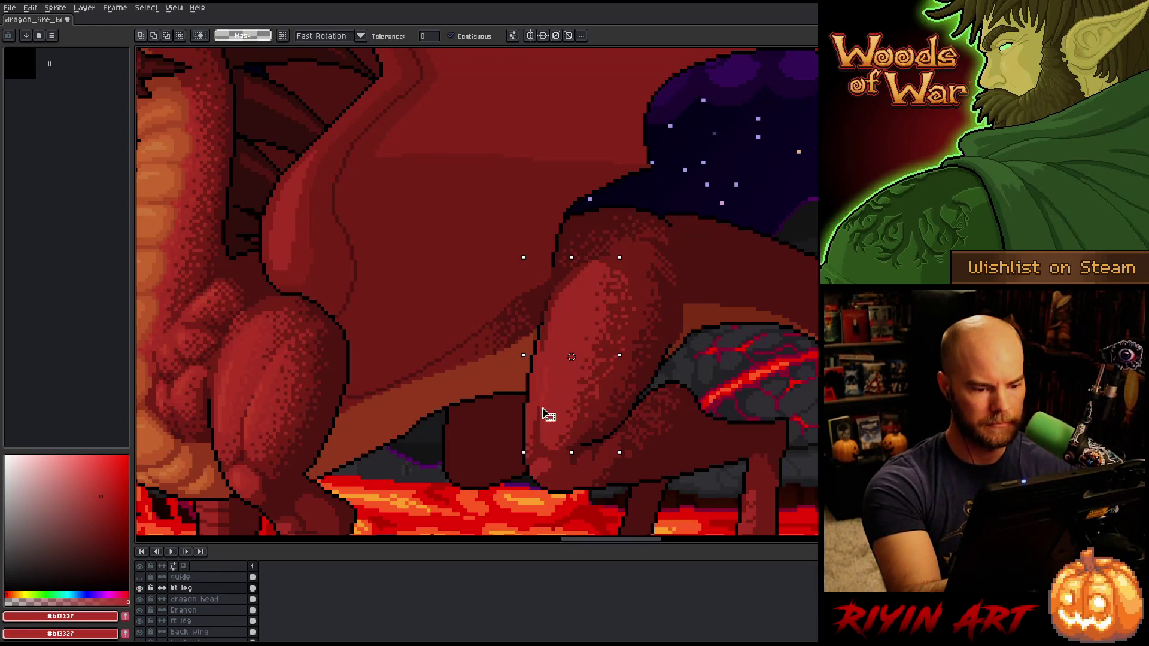
key("b")
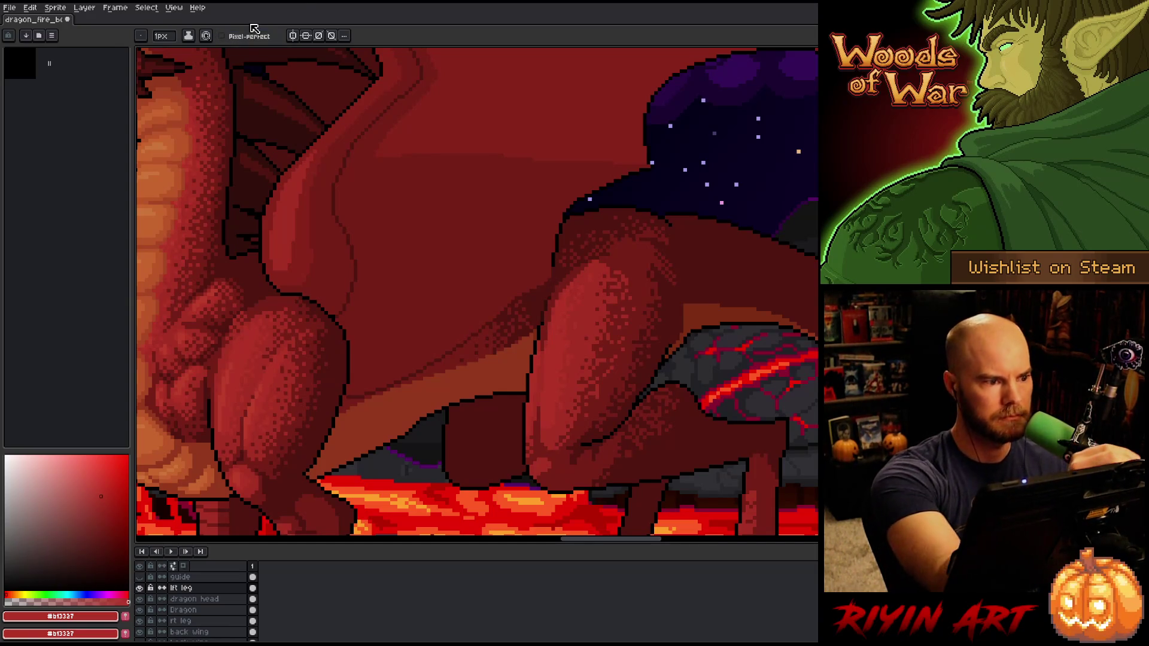
Step: Re-shade the left leg with sampled bright, main and darker reds, then save the sprite
key("alt")
left_click(229, 380, "alt")
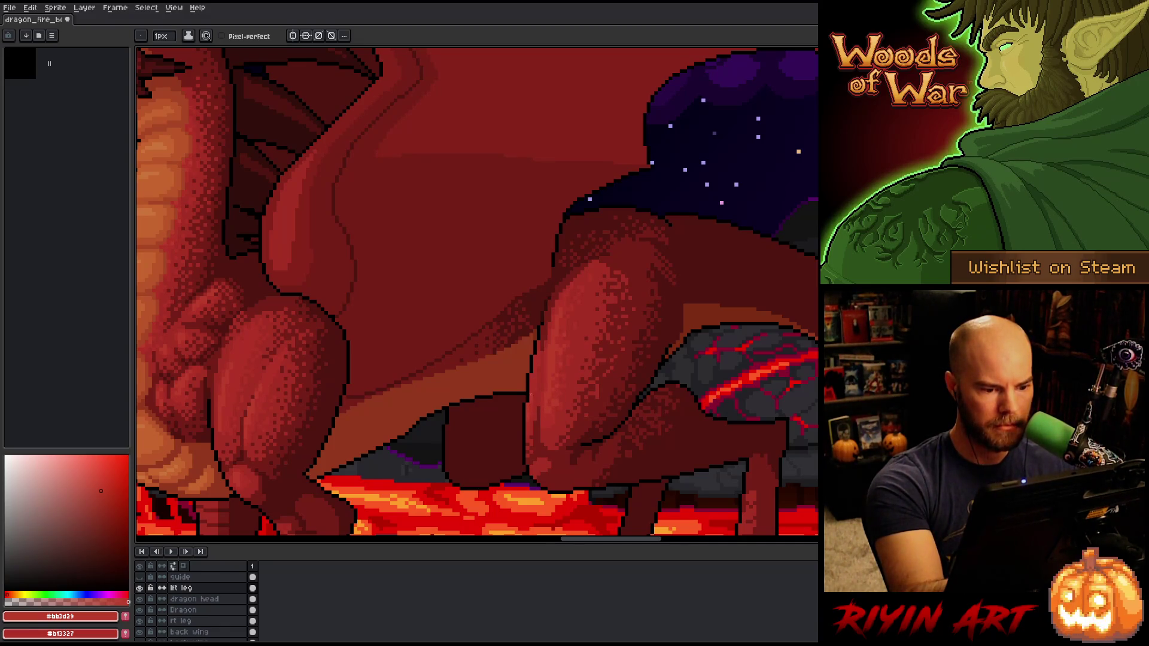
left_click(539, 369, "alt")
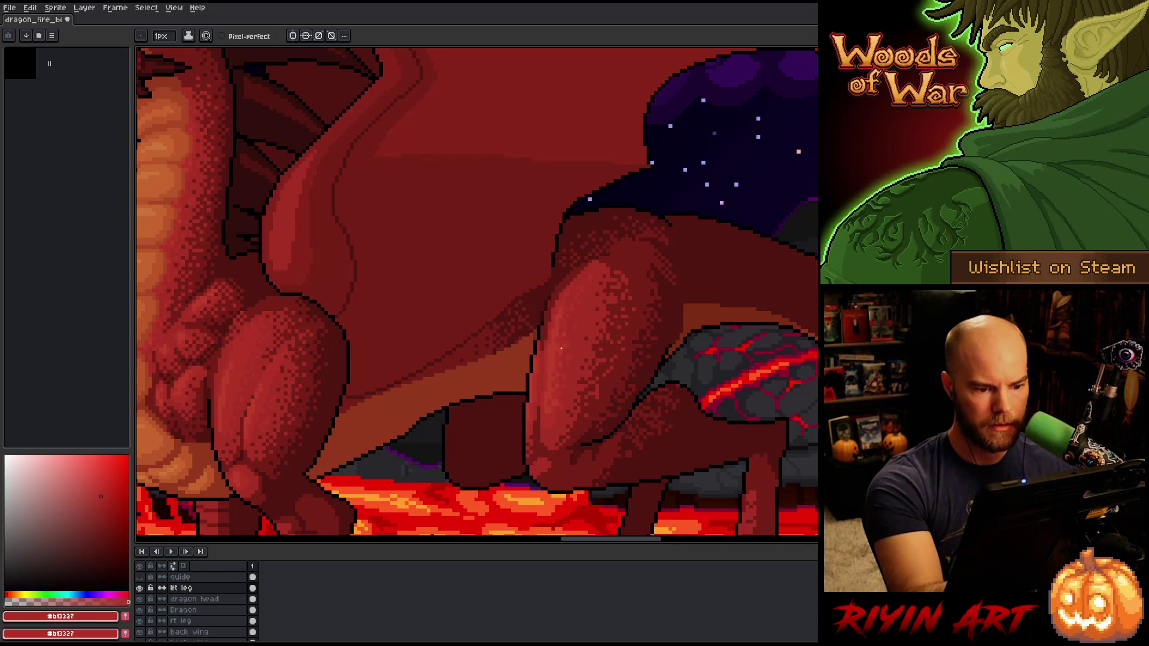
left_click(572, 323, "alt")
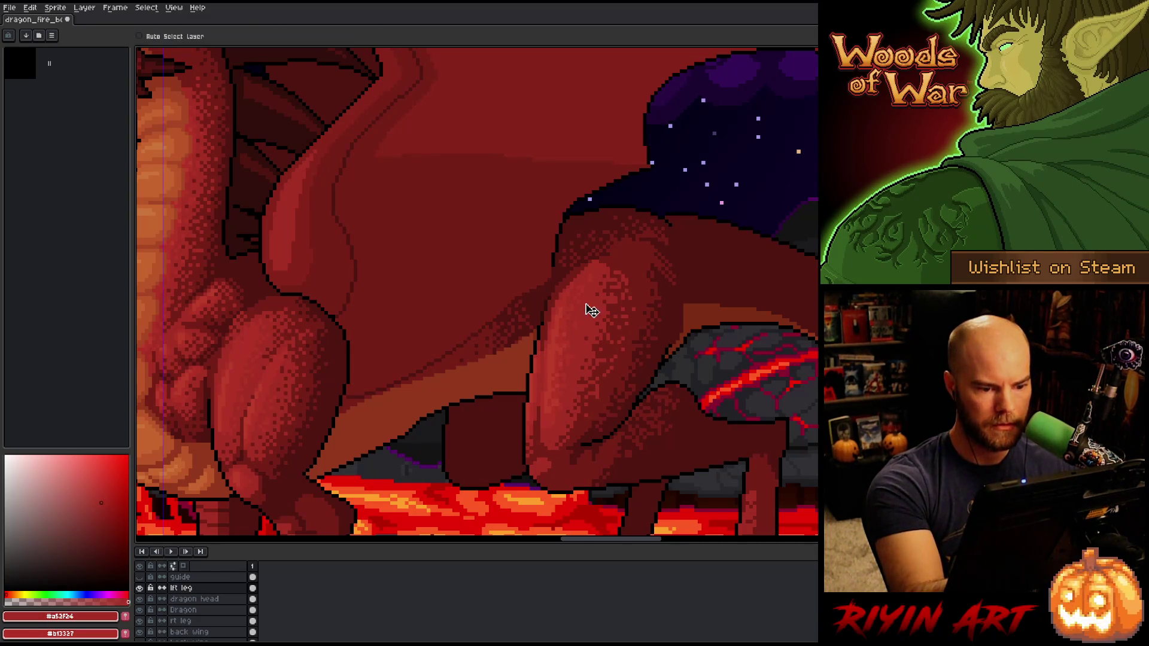
key("ctrl+f")
key("ctrl+f")
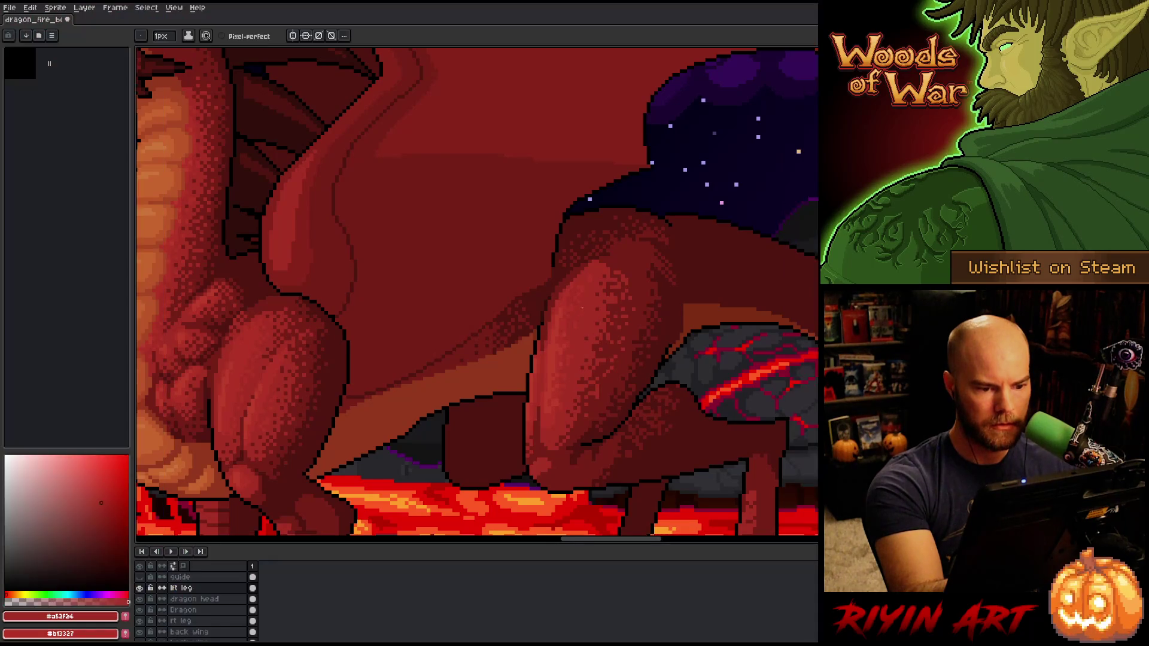
left_click(571, 316, "alt")
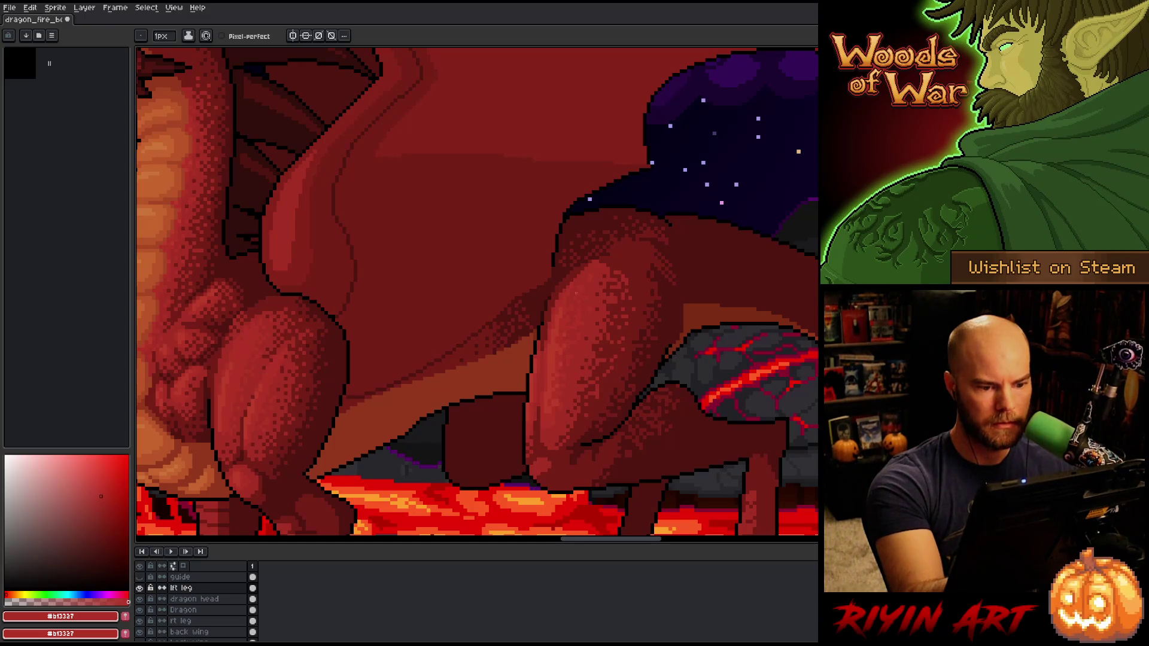
key("ctrl+s")
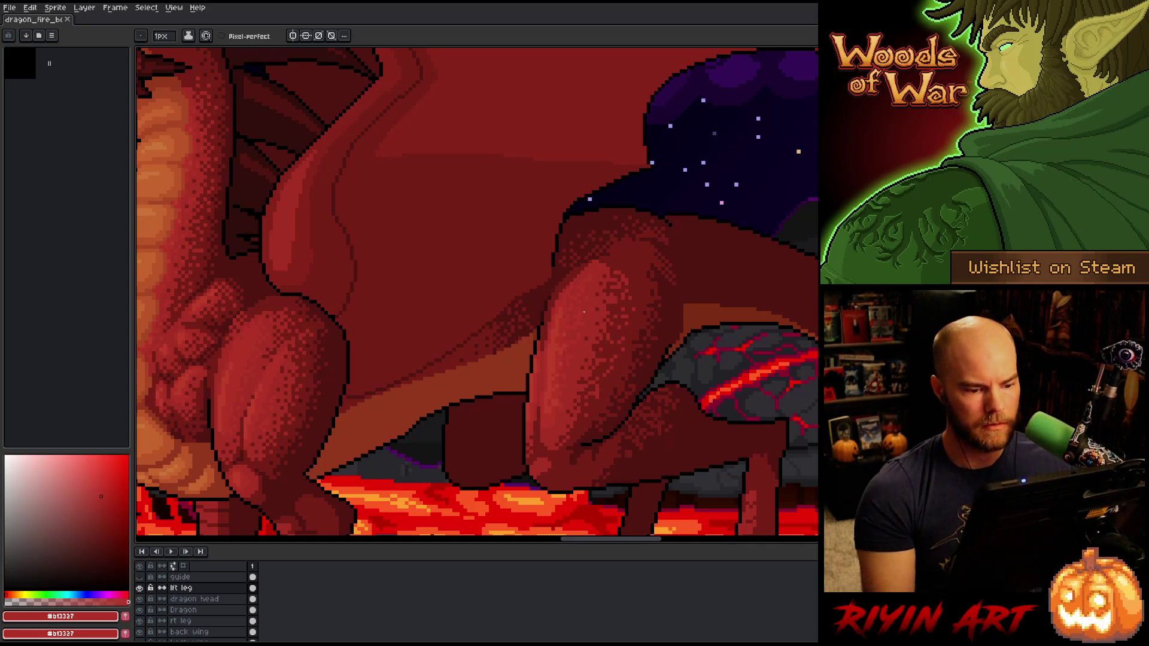
scroll(589, 311, "down", 4)
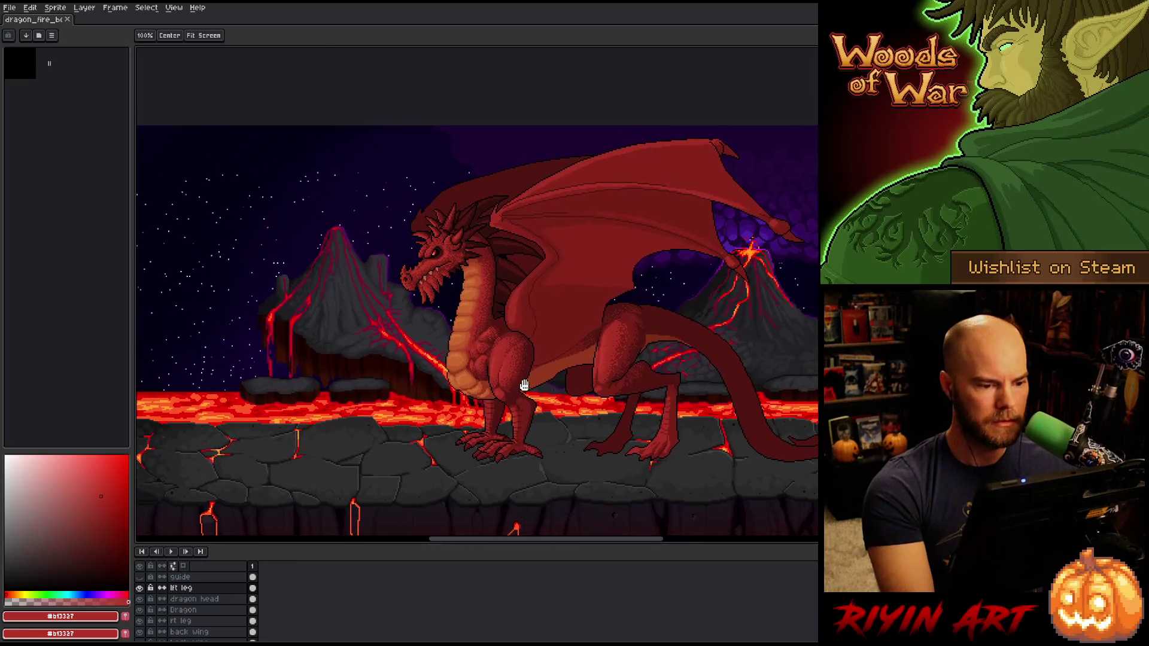
Step: Zoom into the chest, eyedrop the belly orange, then brownish red #a74634 for the pencil
scroll(478, 317, "up", 1)
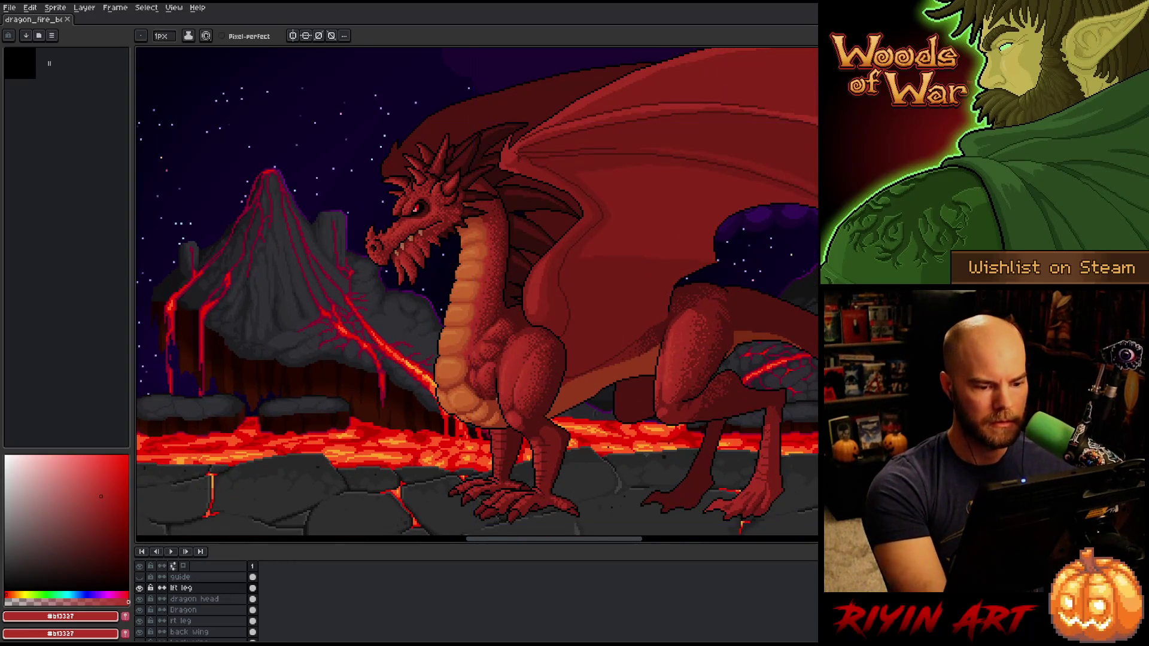
scroll(479, 317, "up", 3)
scroll(473, 395, "up", 1)
key("i")
scroll(473, 395, "up", 1)
left_click(473, 395)
key("b")
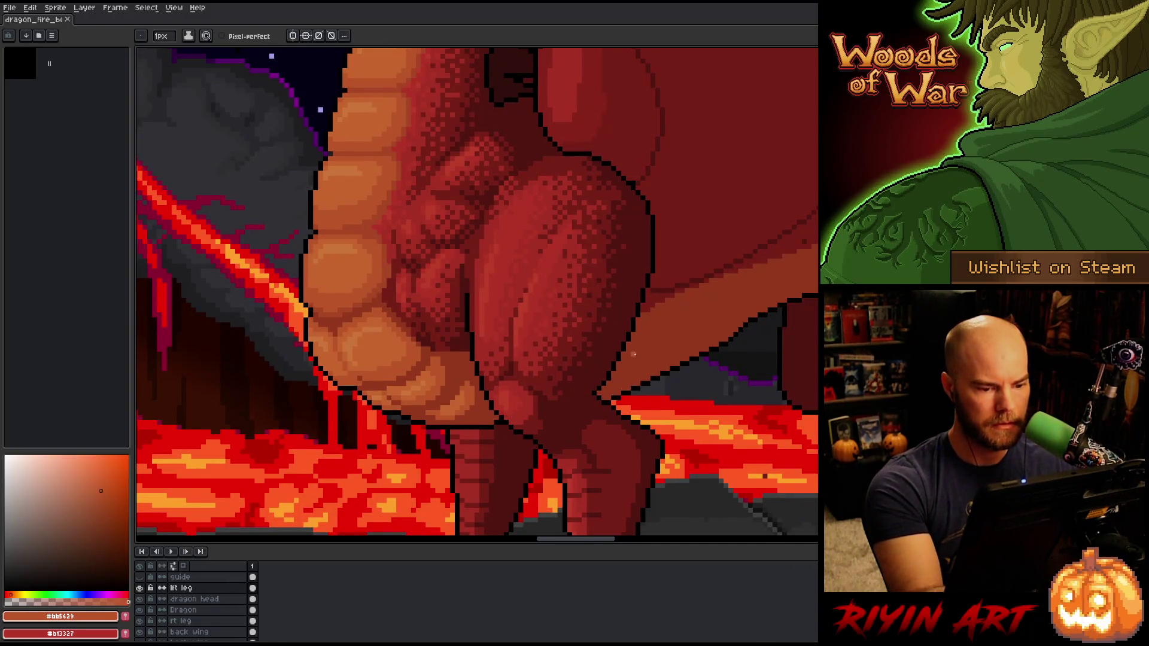
key("i")
scroll(397, 256, "down", 1)
left_click(372, 249)
key("b")
scroll(539, 464, "up", 2)
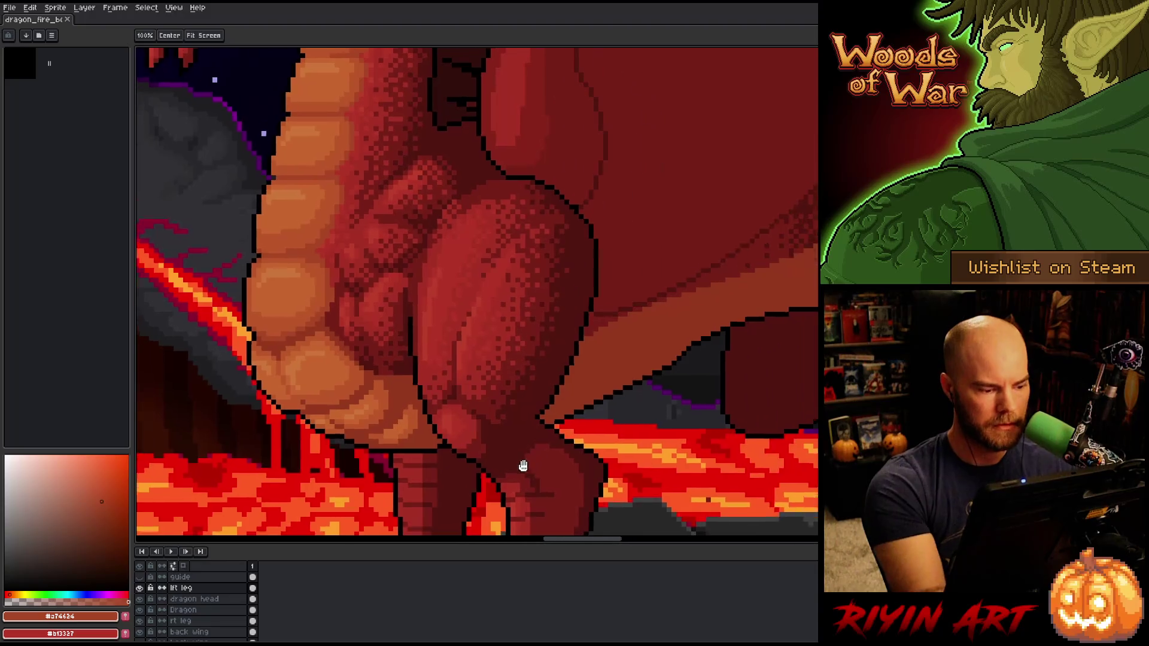
Step: On the Dragon layer, magic-wand the brownish belly band and enable pixel-perfect pencil drawing
key("w")
left_click(605, 411)
scroll(513, 429, "down", 1)
scroll(513, 429, "up", 1)
left_click(203, 610)
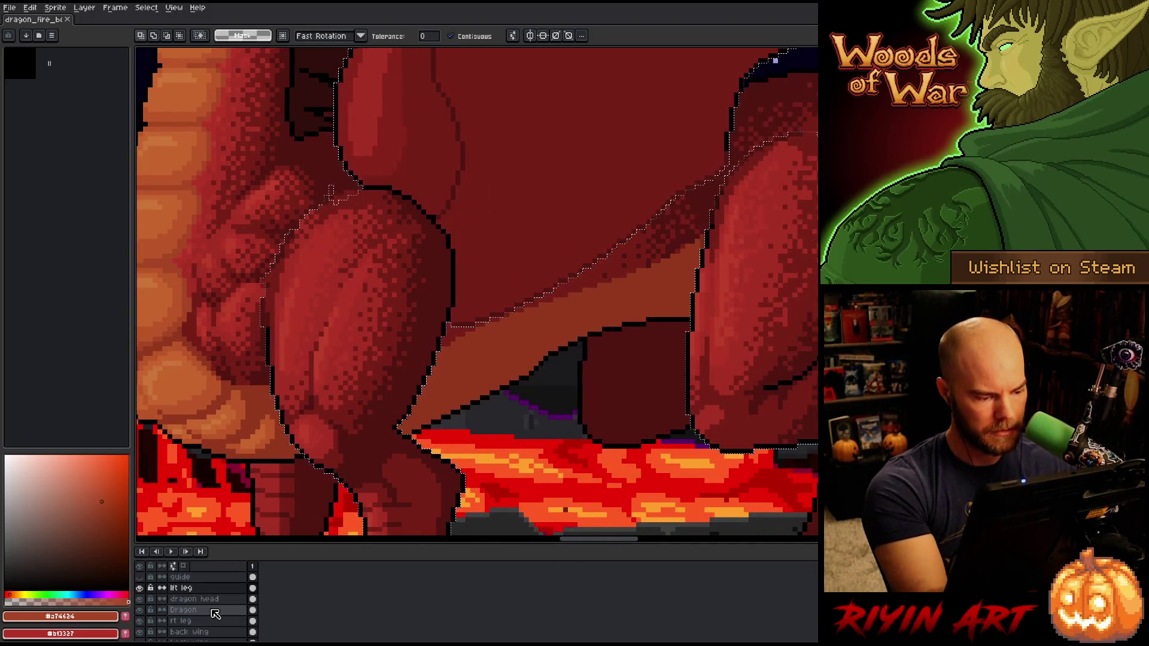
key("ctrl+d")
left_click(493, 367)
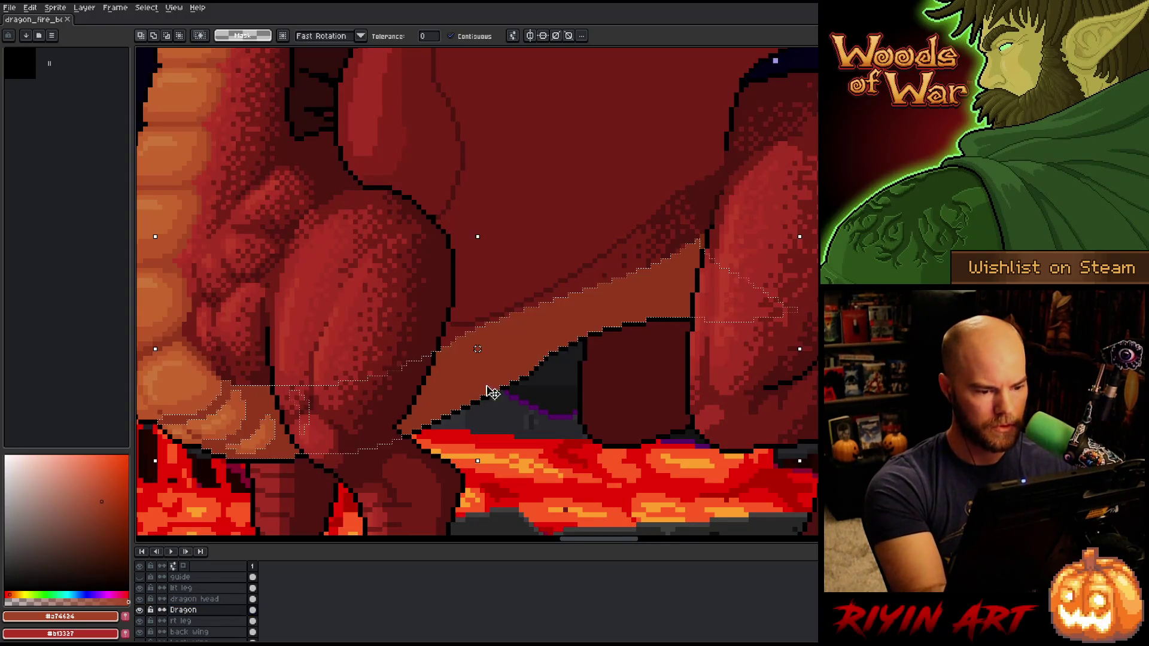
key("b")
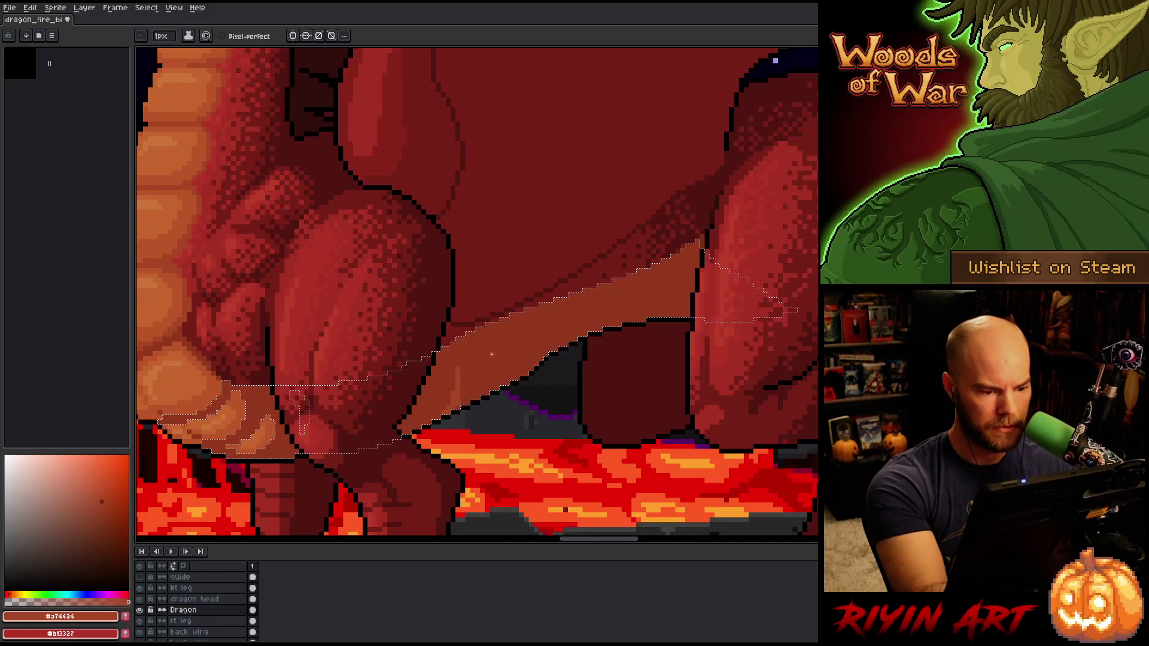
left_click(222, 36)
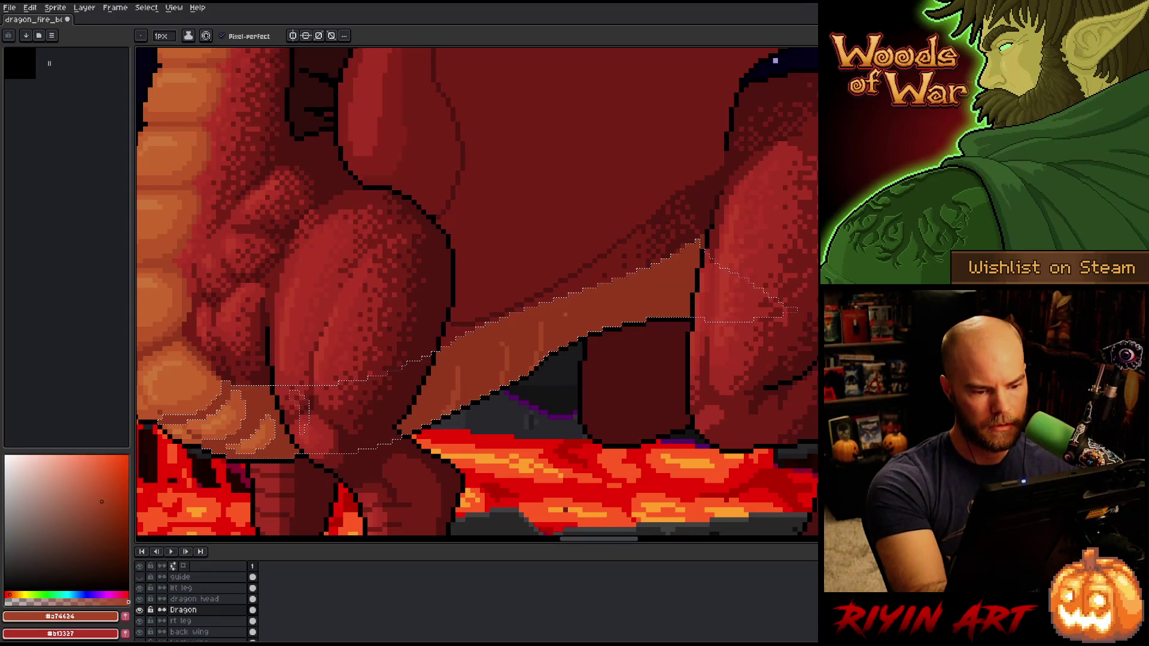
Step: Streak the band with alternating sampled darker red-brown and lighter brown #a74634
left_click(501, 344, "alt")
left_click(543, 336, "alt")
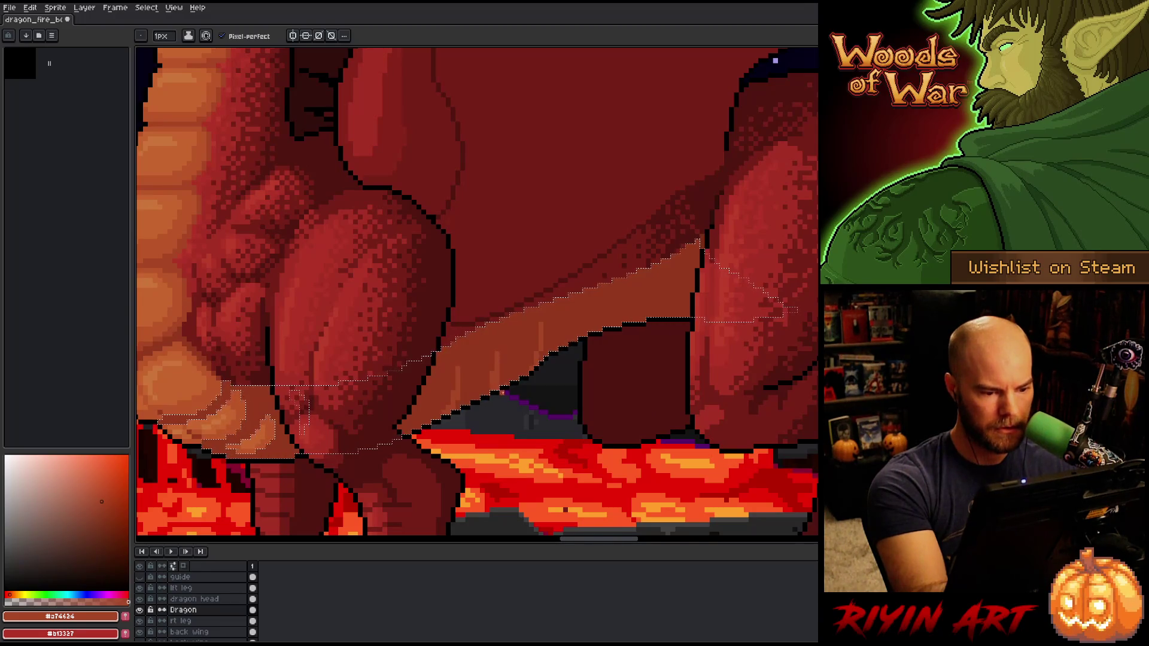
left_click(497, 358, "alt")
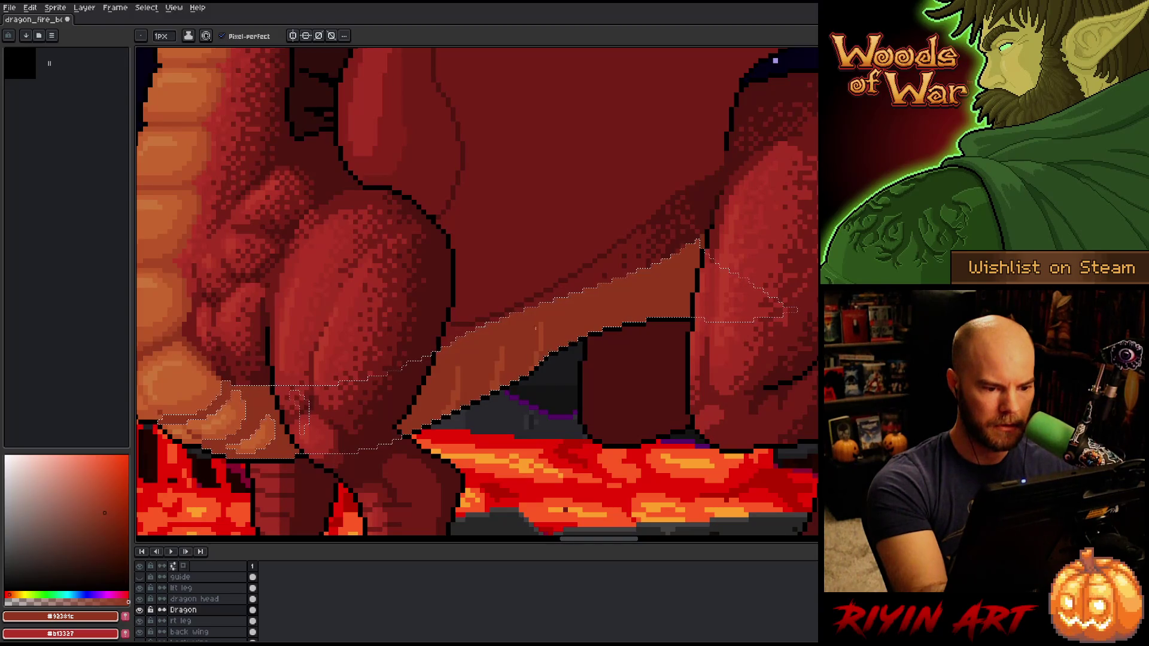
left_click(581, 305, "alt")
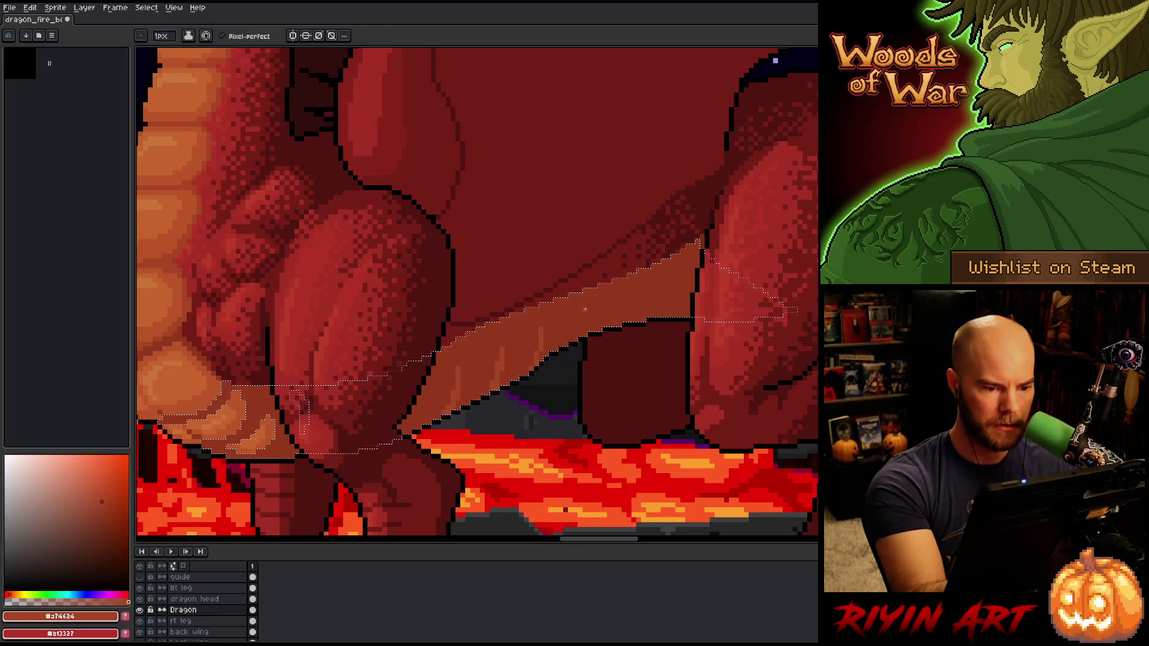
left_click_drag(570, 387, 711, 369)
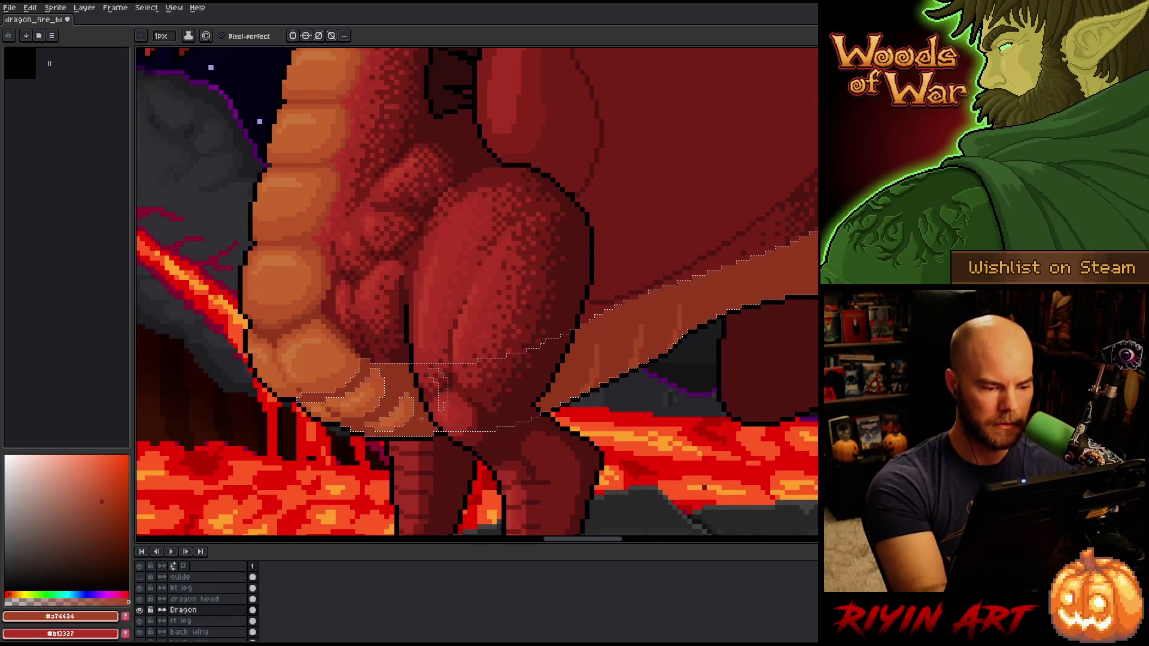
Step: Pencil dark outline pixels along the chest, then view the Dragon layer alone on transparency
key("alt")
left_click(110, 527)
key("g")
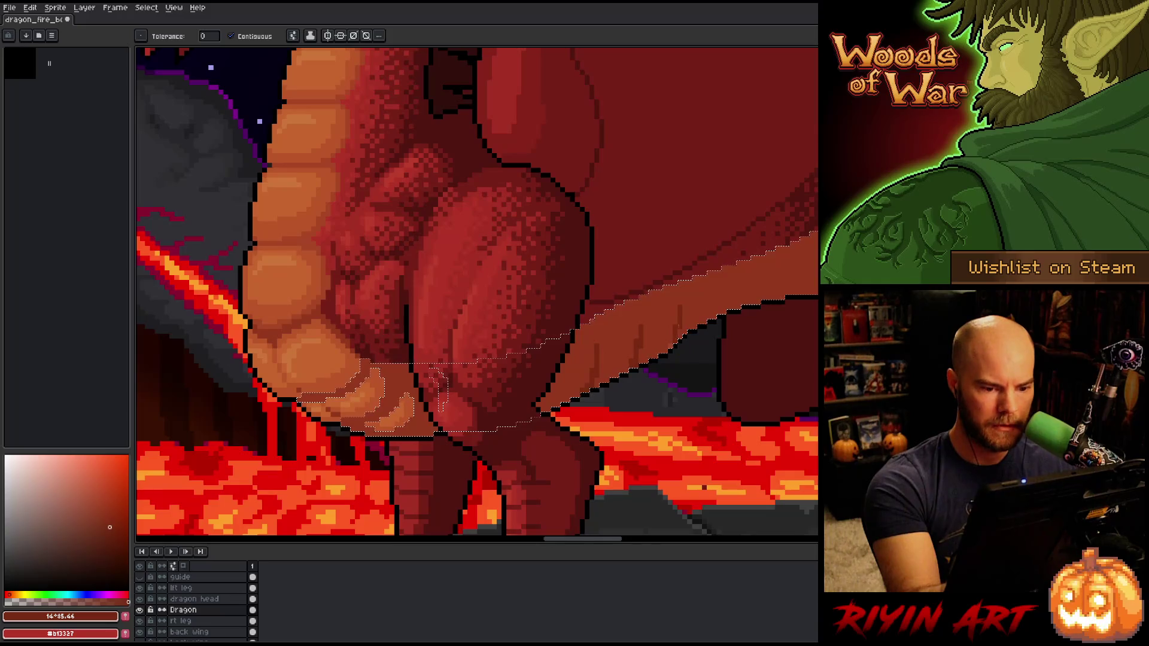
left_click_drag(660, 428, 602, 465)
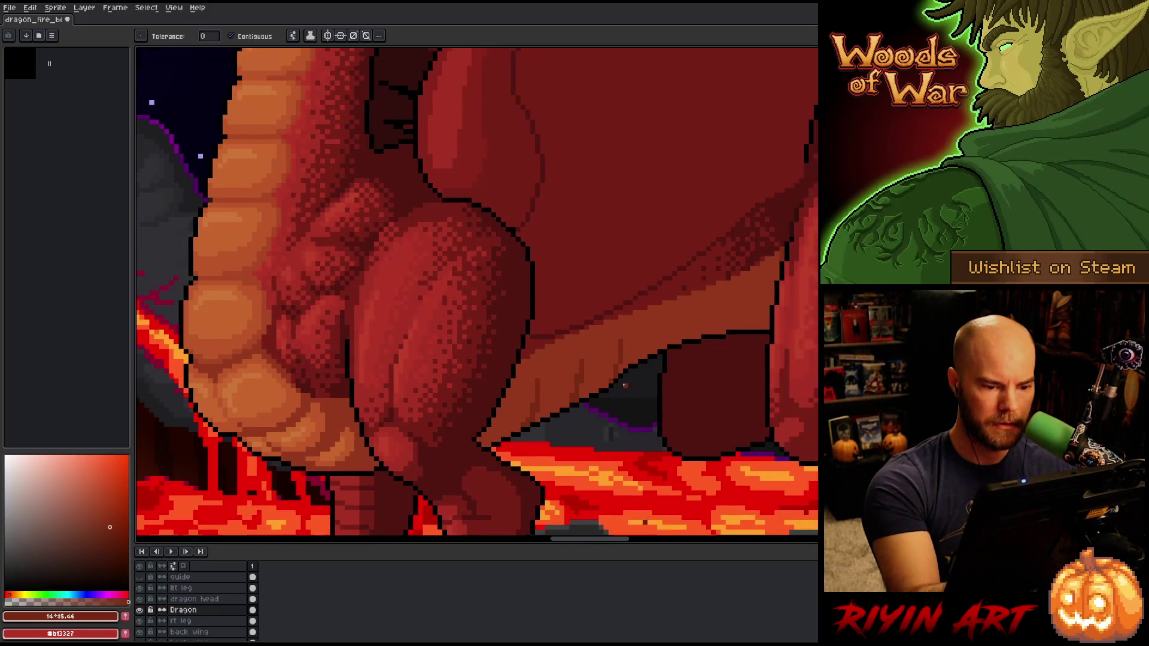
key("b")
mouse_move(482, 446)
left_mouse_down()
mouse_move(507, 382)
mouse_move(477, 441)
left_mouse_up()
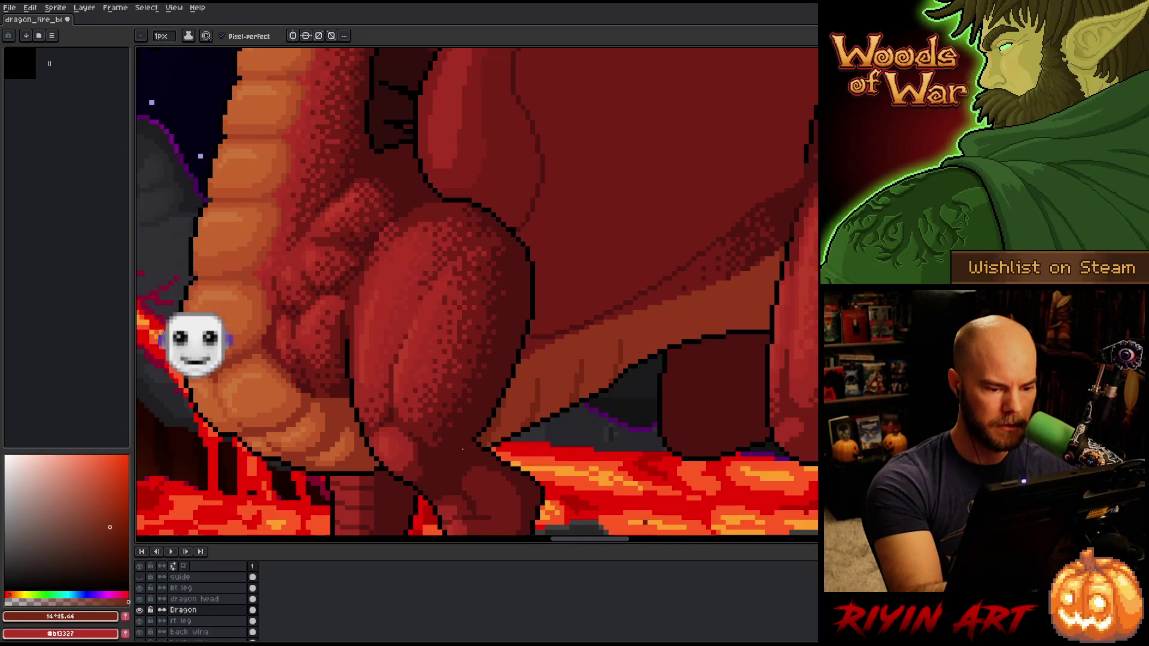
key("shift+x")
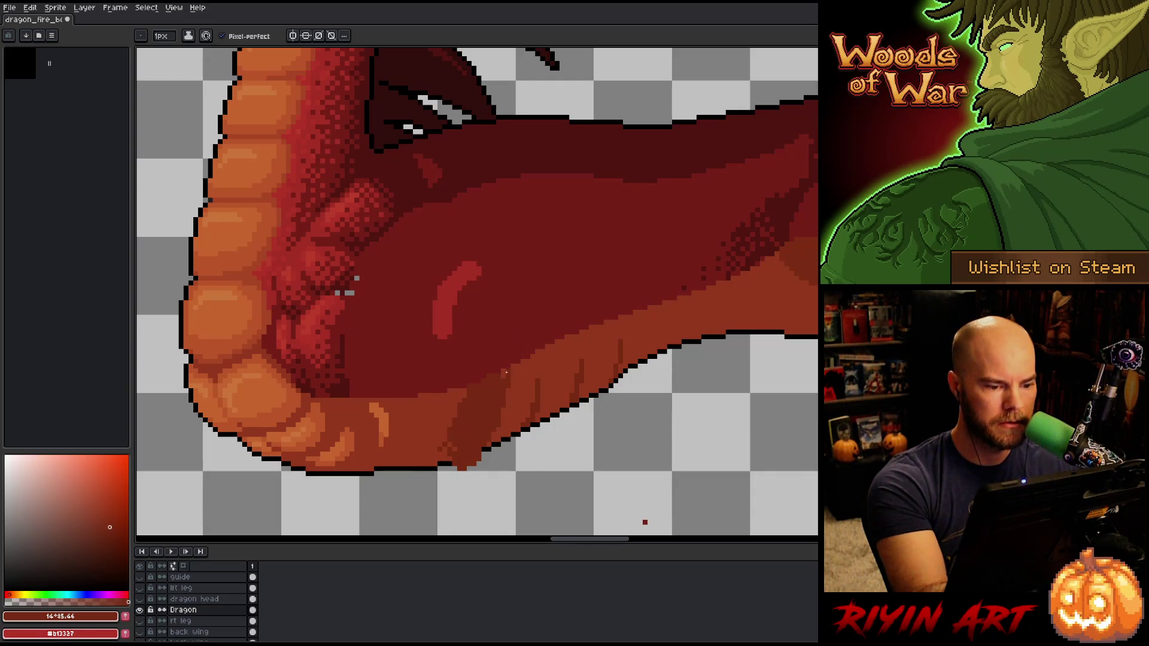
Step: Erase stray outline pixels under the lower jaw and eyedrop the jaw's dark red #772a12
key("e")
left_click(462, 468)
left_click_drag(464, 469, 494, 459)
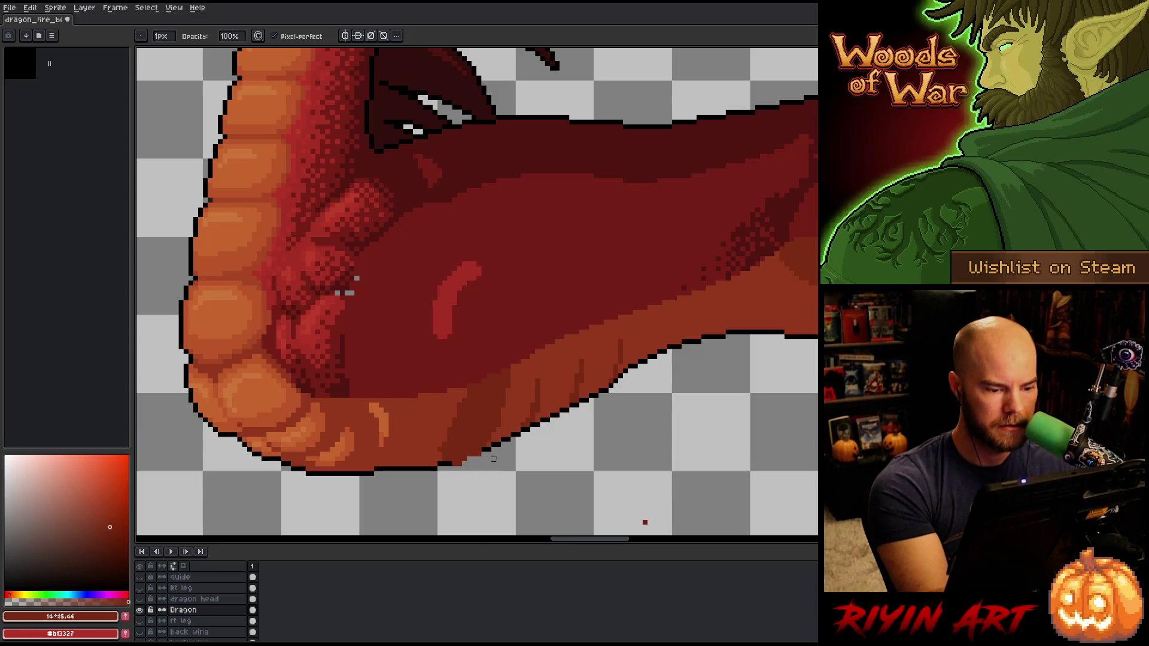
key("b")
left_click(472, 455, "alt")
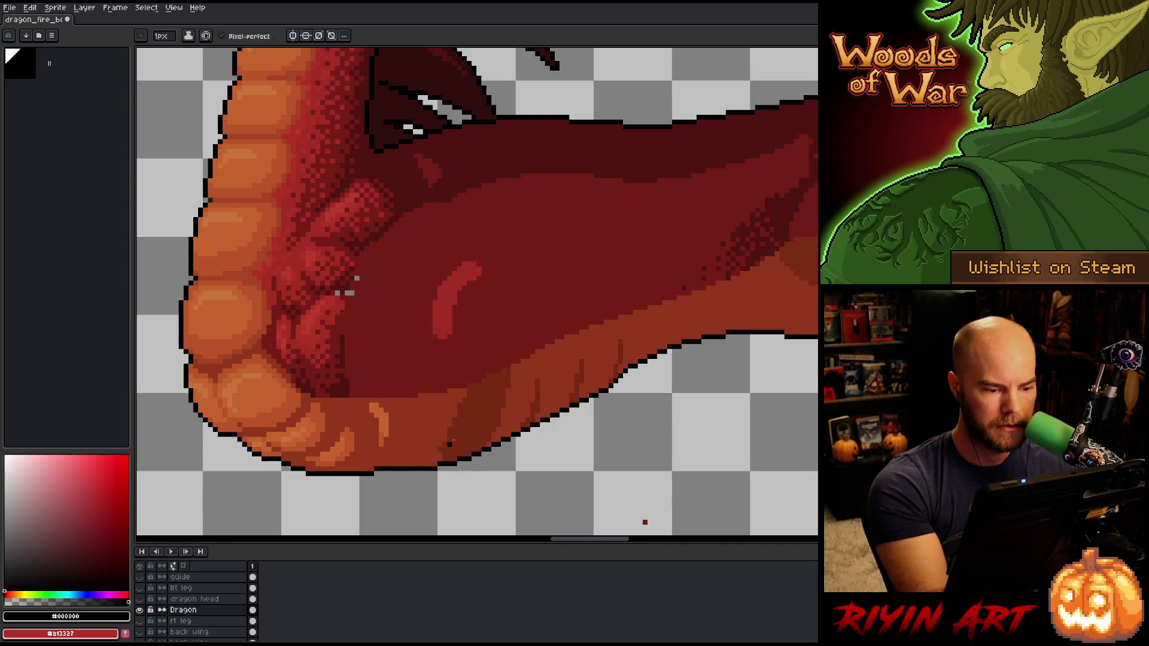
left_click(439, 455, "alt")
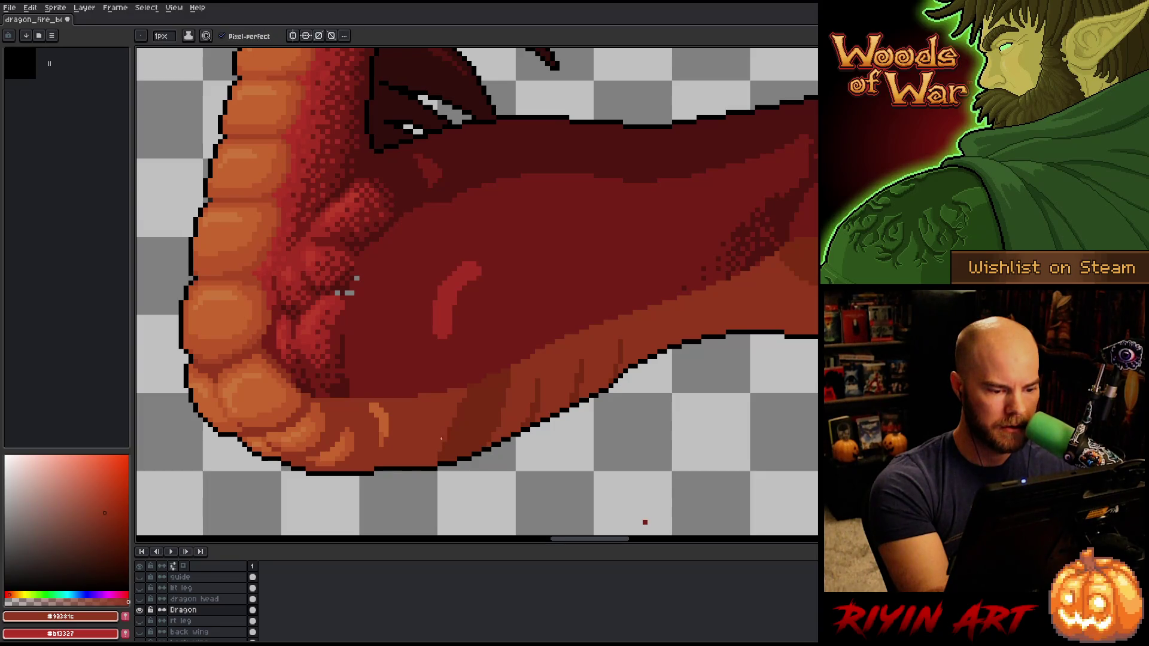
key("b")
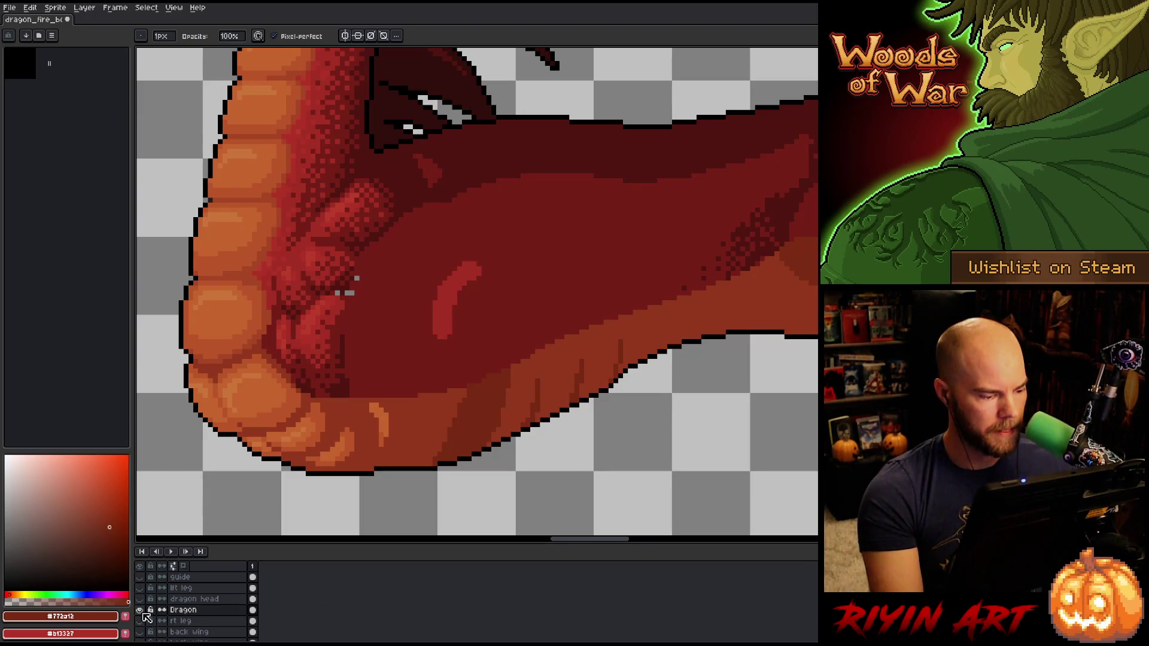
Step: Zoom out to bring the whole dragon and lava scene into view
scroll(519, 400, "down", 3)
mouse_move(517, 399)
left_mouse_down()
mouse_move(574, 384)
mouse_move(452, 386)
mouse_move(448, 402)
left_mouse_up()
scroll(452, 387, "up", 1)
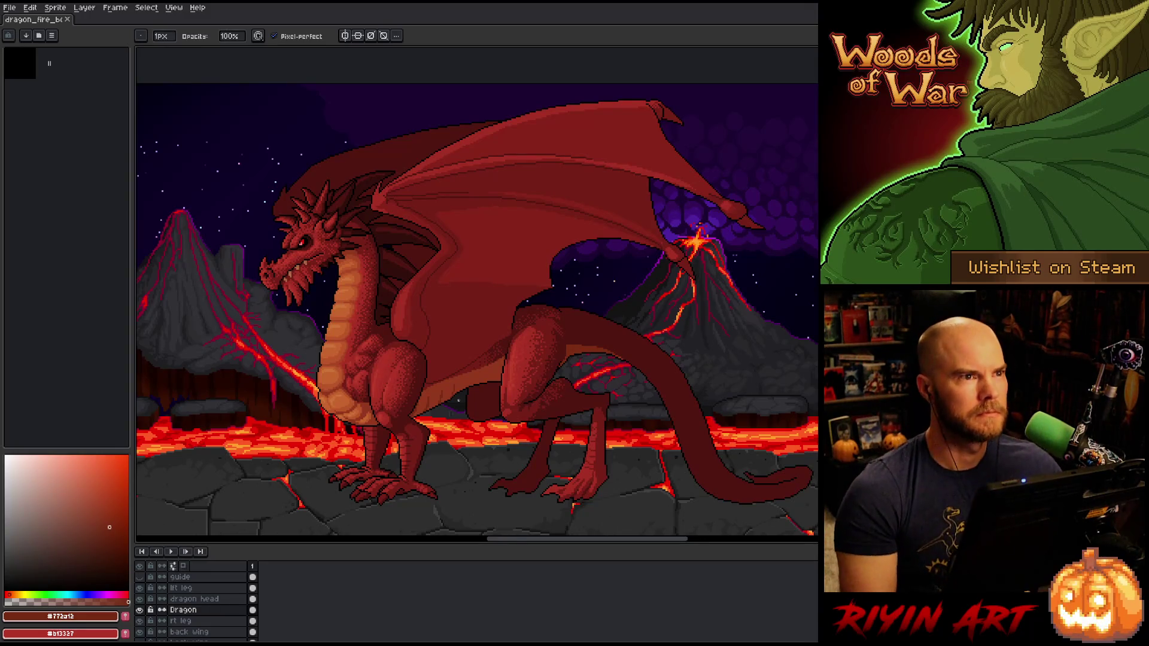
Step: Review the dragon scene full-canvas with timeline and panels hidden, then restore them
left_click_drag(513, 303, 461, 310)
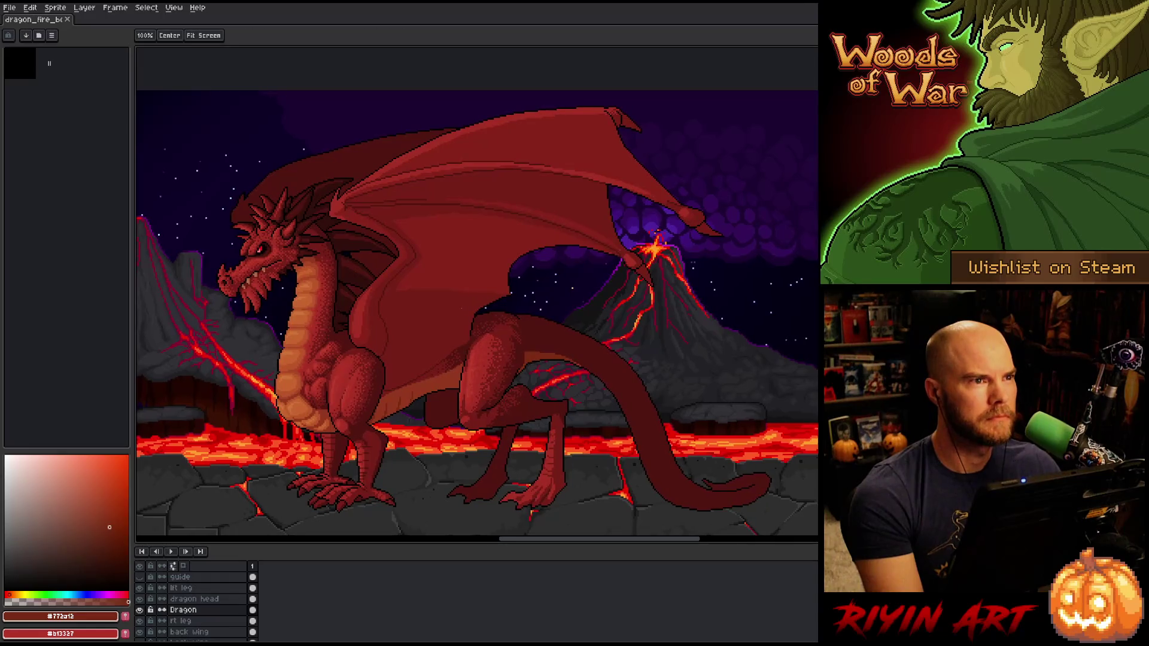
key("Tab")
key("ctrl")
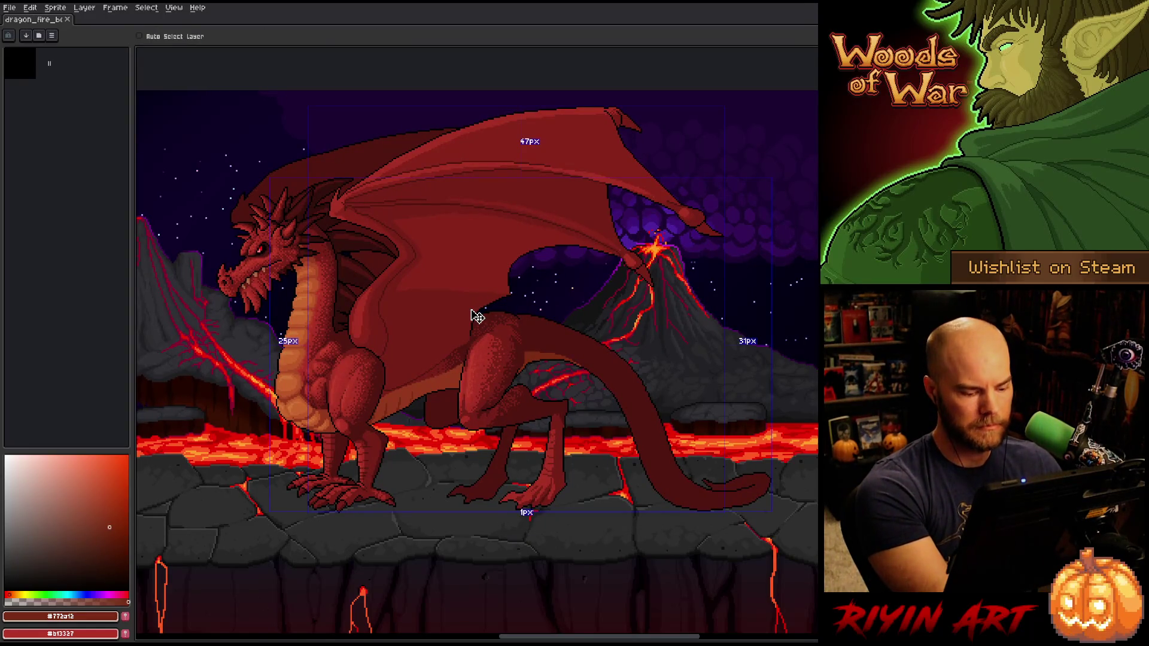
key("ctrl+f")
scroll(476, 314, "up", 3)
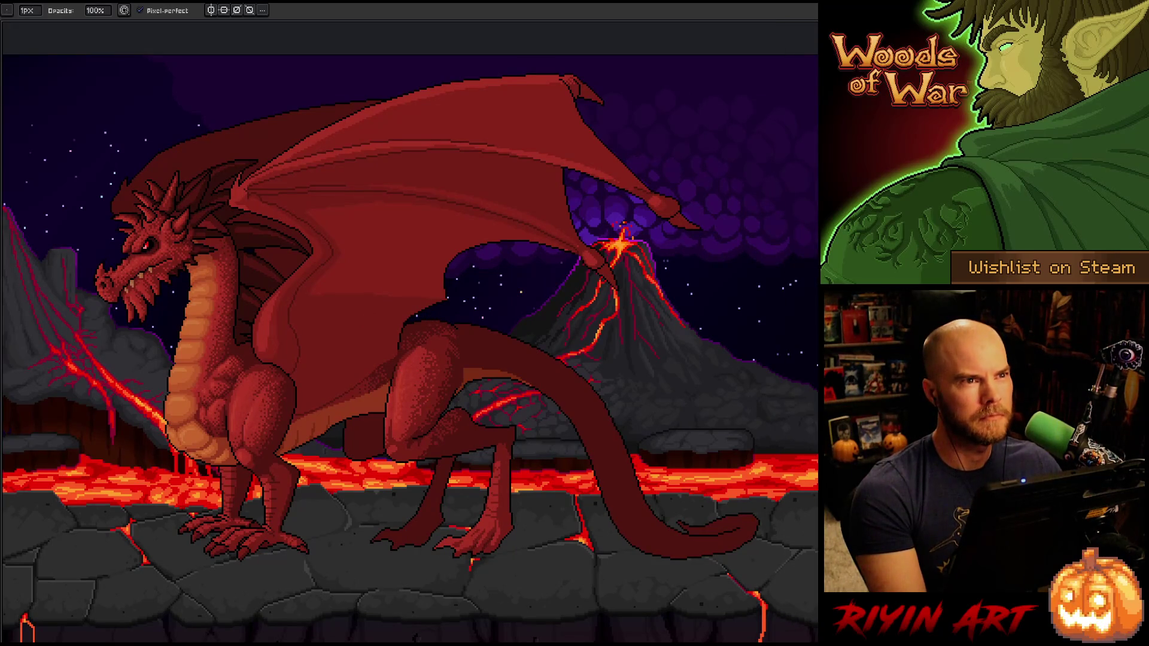
key("space")
left_click_drag(410, 282, 388, 312)
key("space")
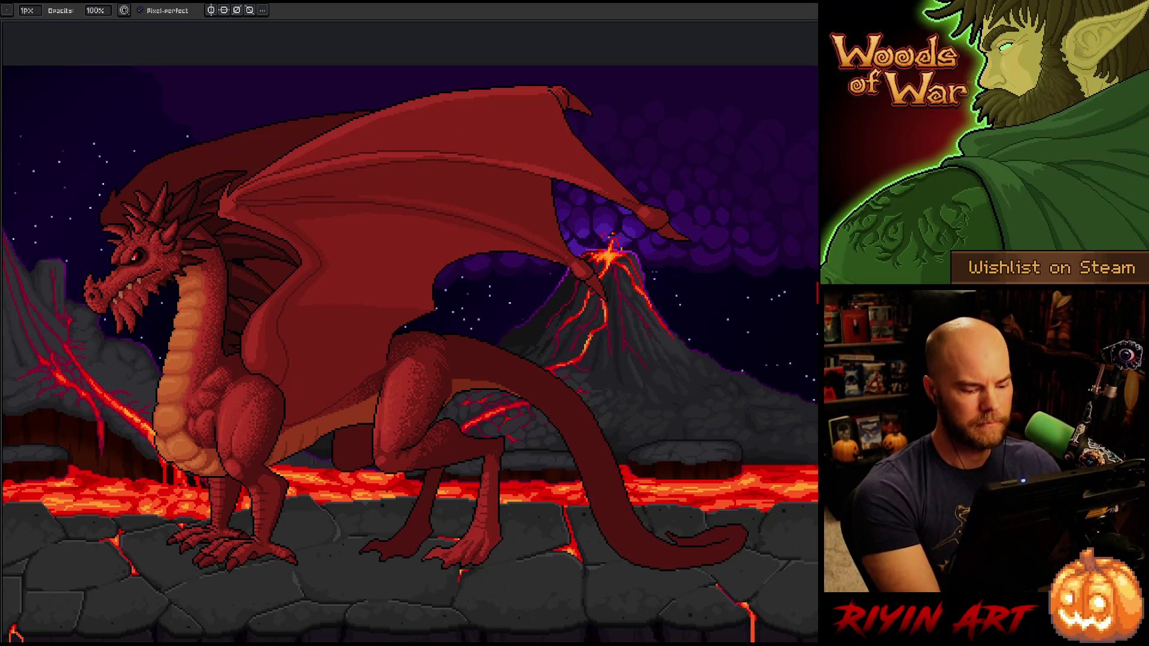
key("space")
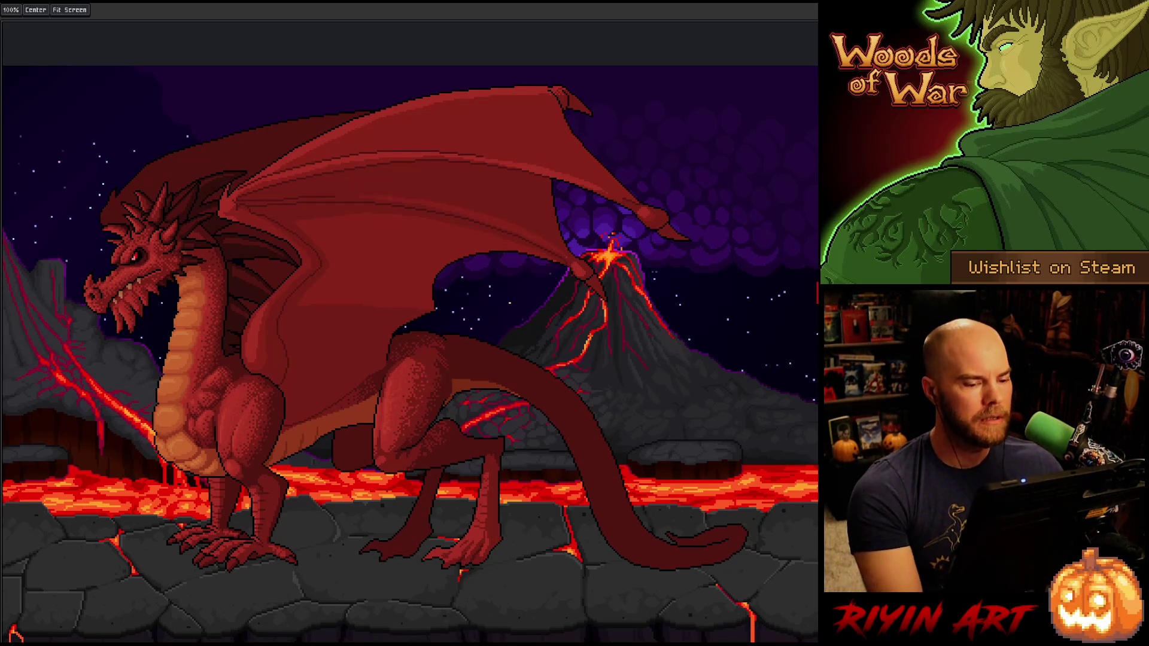
key("Tab")
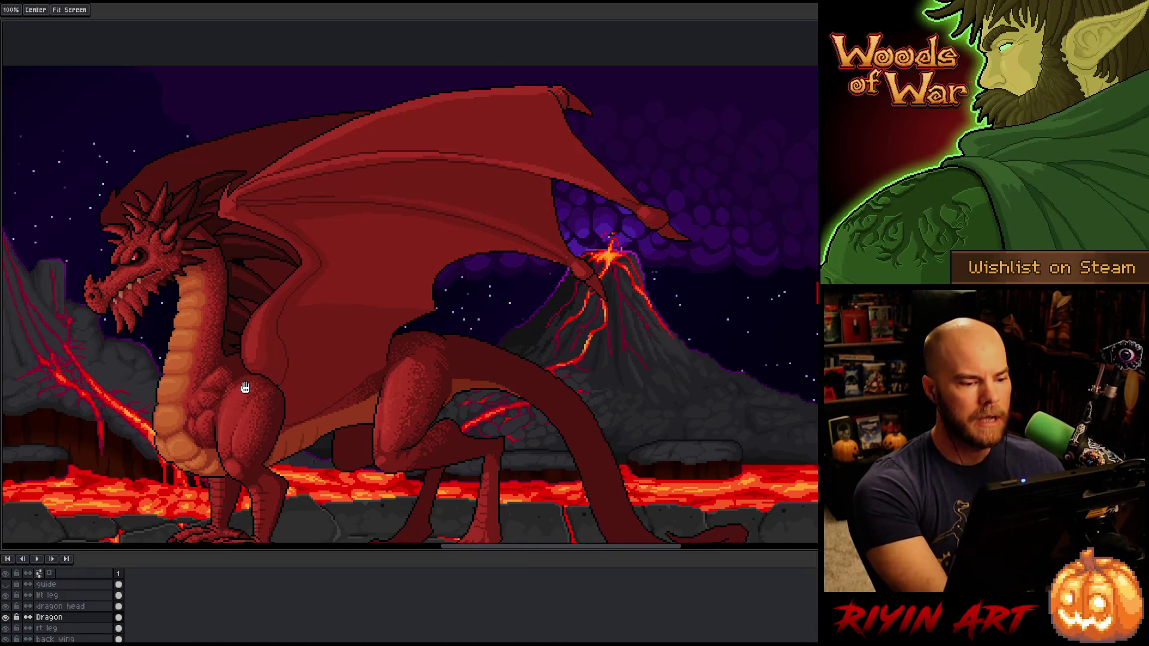
Step: Restore all panels and bring the view in on the dragon's chest
key("v")
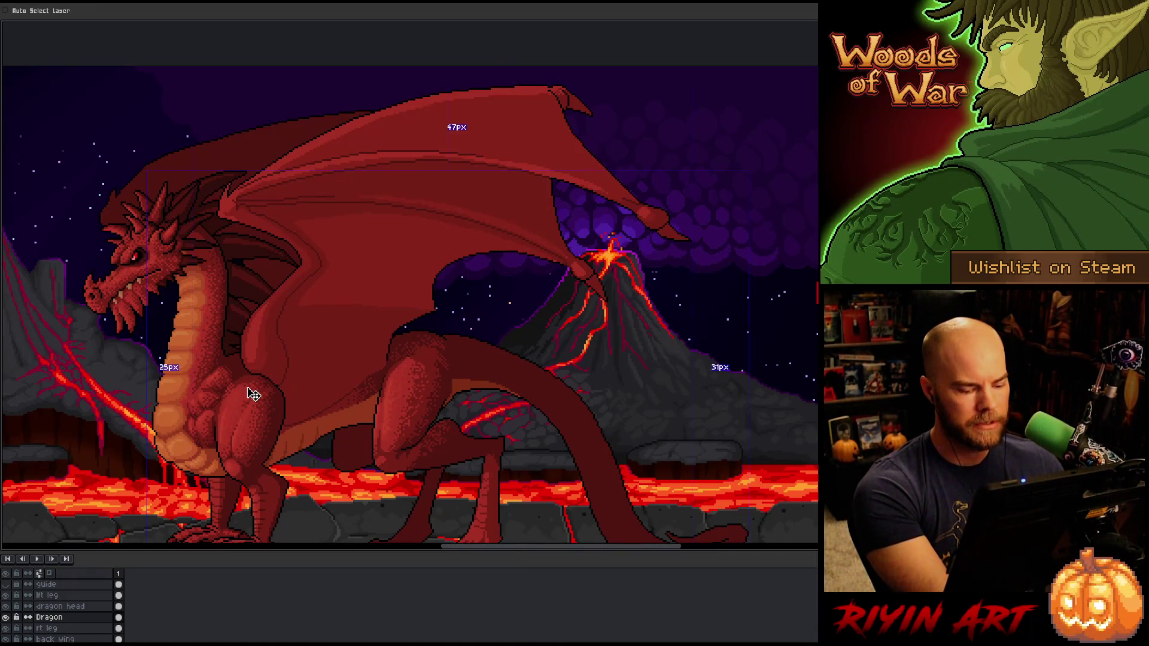
key("Tab")
key("ctrl+f")
key("h")
left_click_drag(346, 358, 489, 325)
scroll(456, 341, "up", 3)
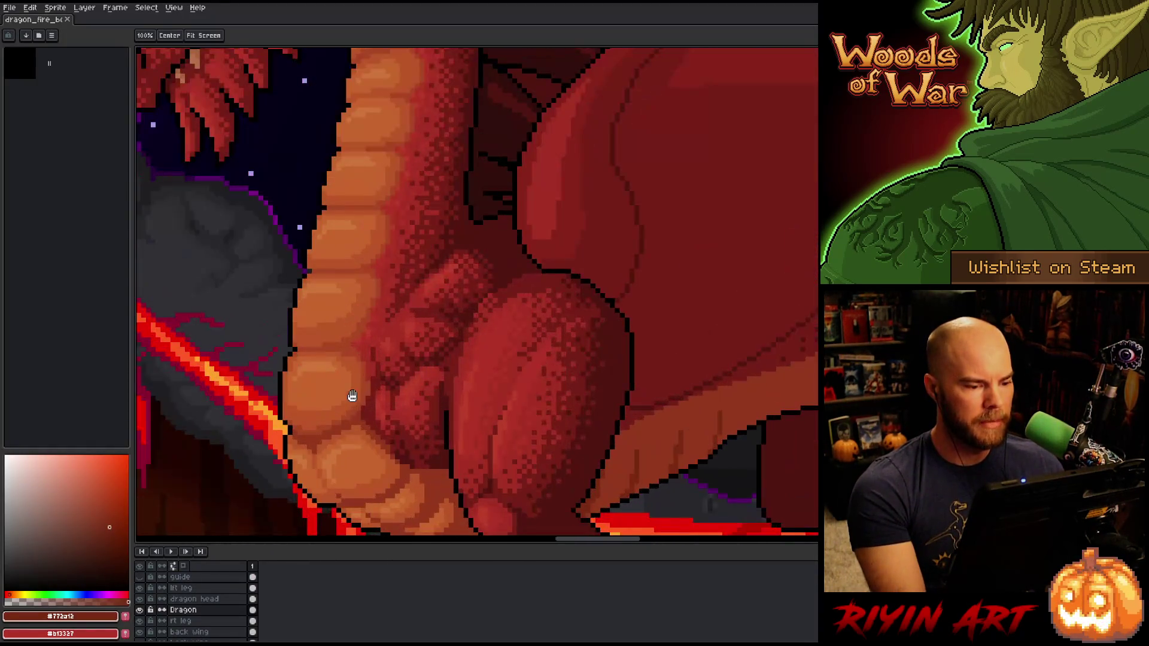
left_click_drag(351, 392, 436, 377)
scroll(467, 359, "down", 2)
scroll(479, 346, "up", 2)
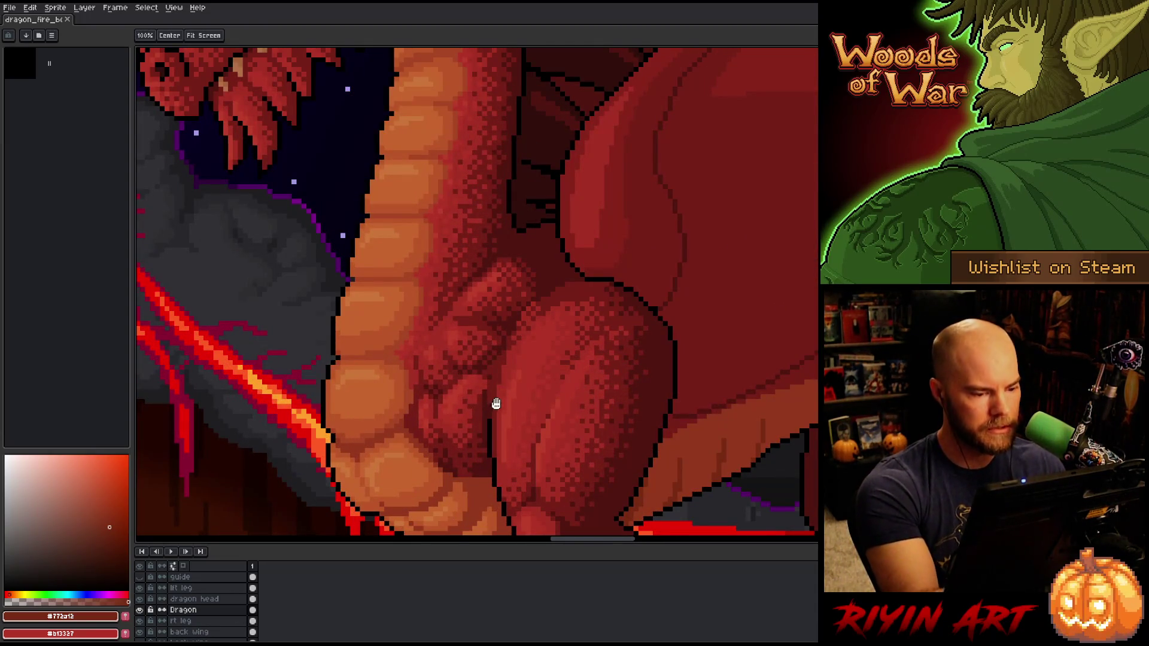
Step: Pencil a few lighter red pixels onto the dragon's chest using a red sampled from the artwork
key("b")
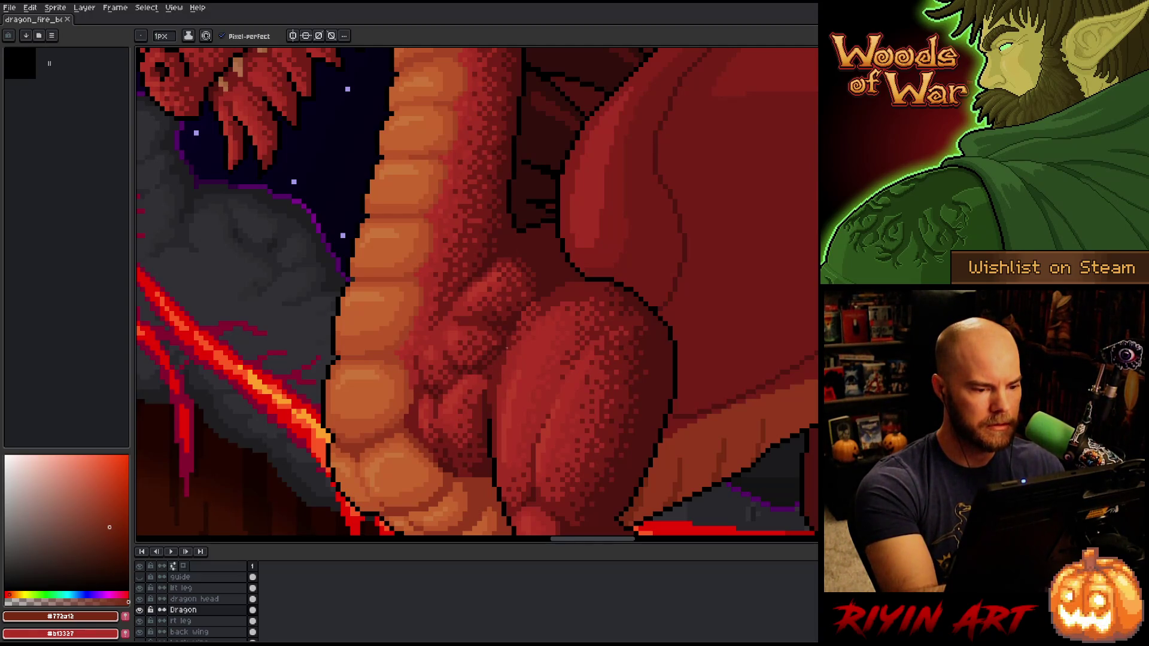
left_click(511, 275, "alt")
left_click_drag(512, 276, 486, 305)
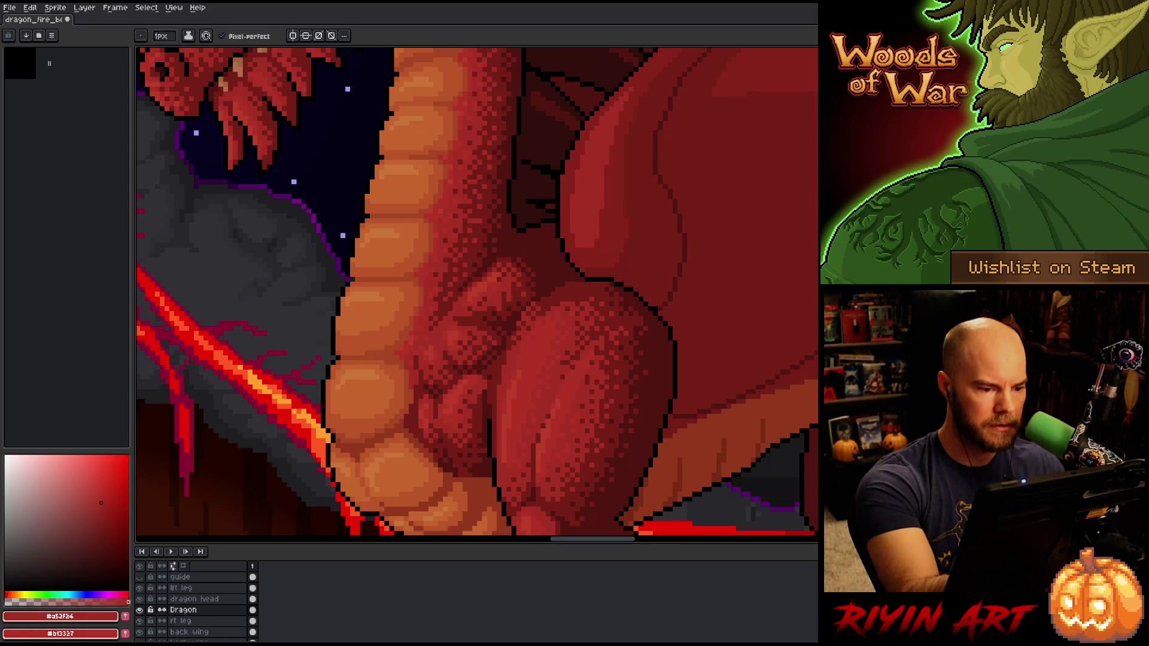
key("v")
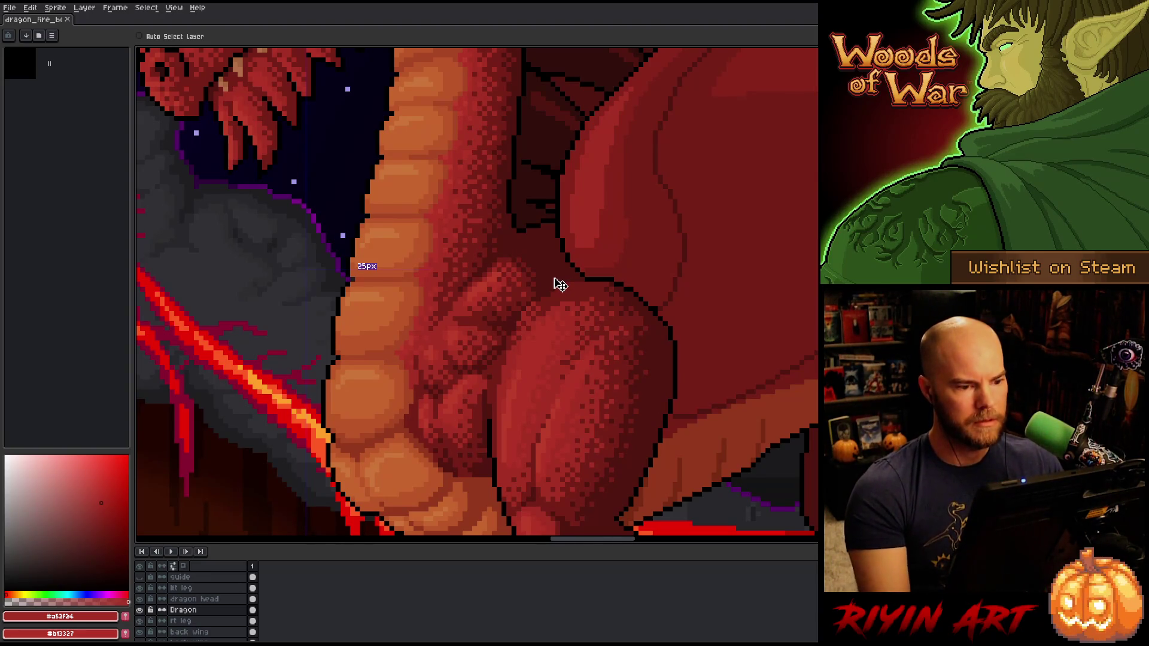
key("b")
Step: Save the sprite as a new copy with the version digit changed to 6
key("minus")
key("minus")
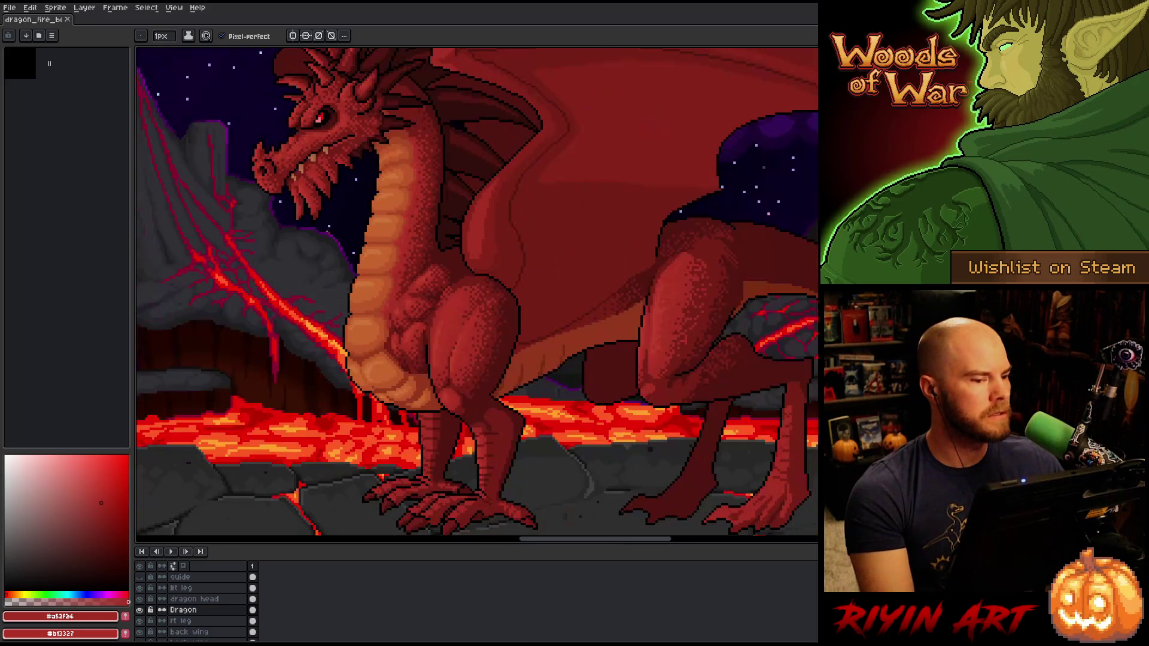
left_click(9, 7)
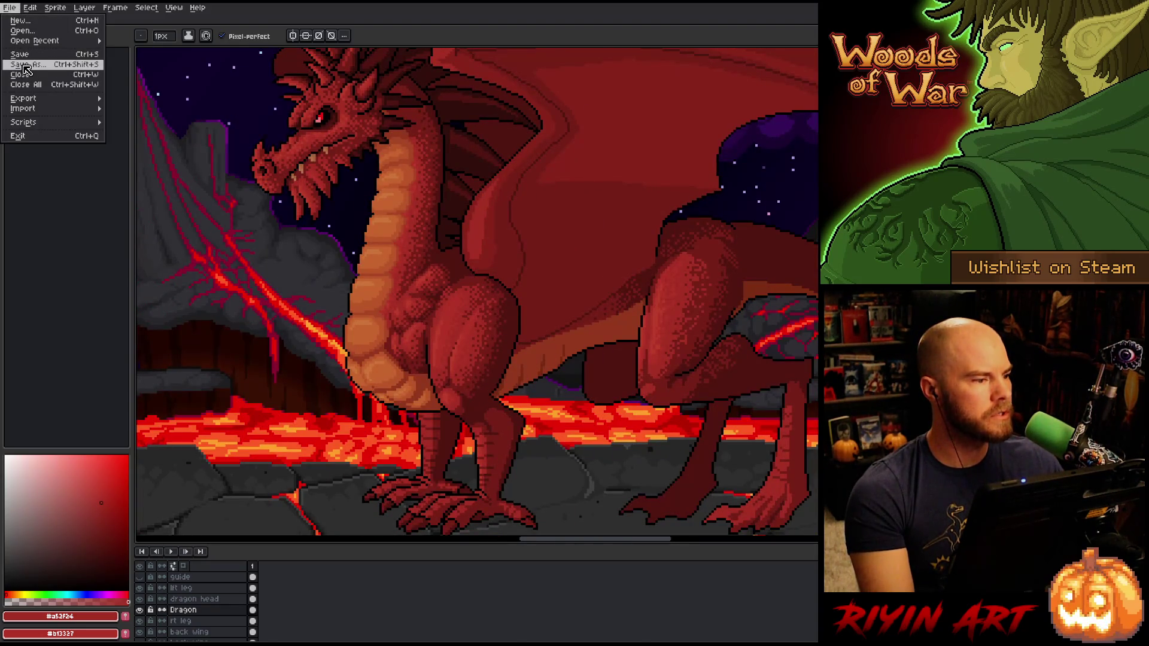
left_click(24, 65)
left_click(492, 450)
key("BackSpace")
type("6")
left_click(755, 466)
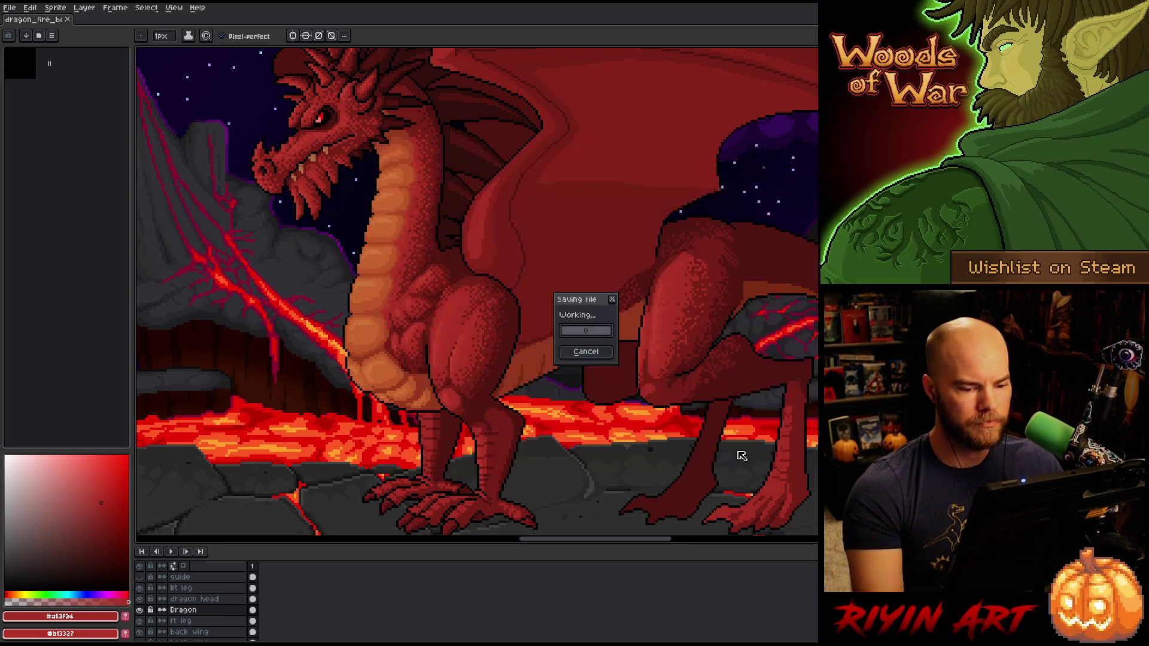
Step: Zoom in on the chest, pick the mid red, and add an empty Layer 1 above Dragon
key("plus")
key("plus")
key("plus")
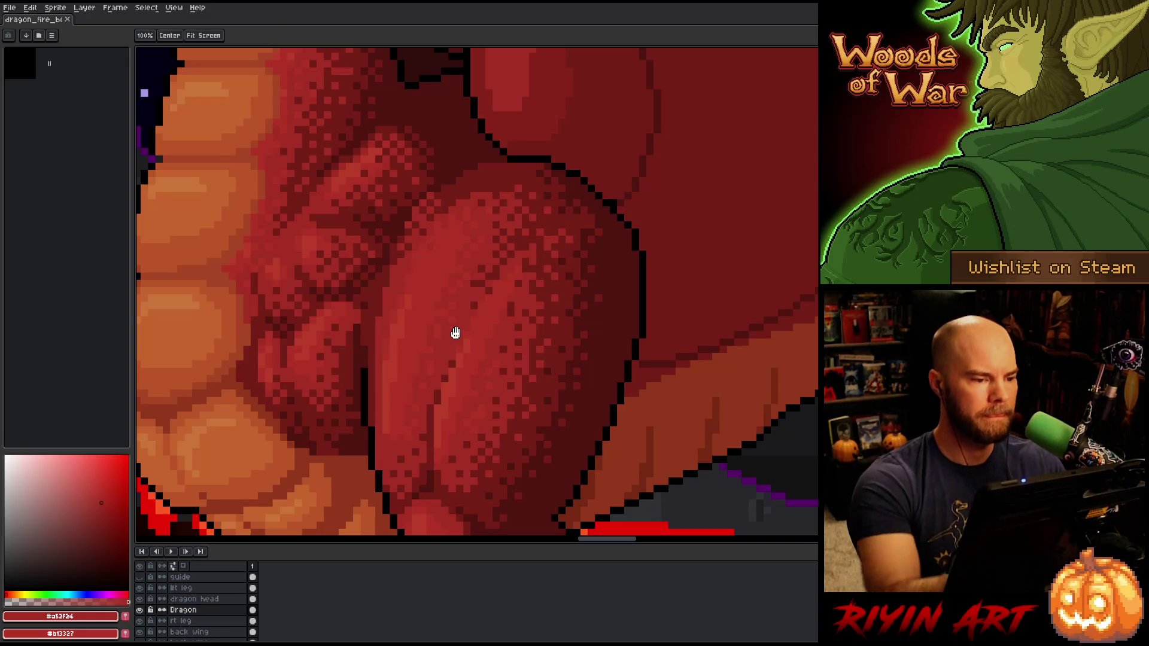
left_click(455, 331, "alt")
left_click_drag(455, 331, 592, 342)
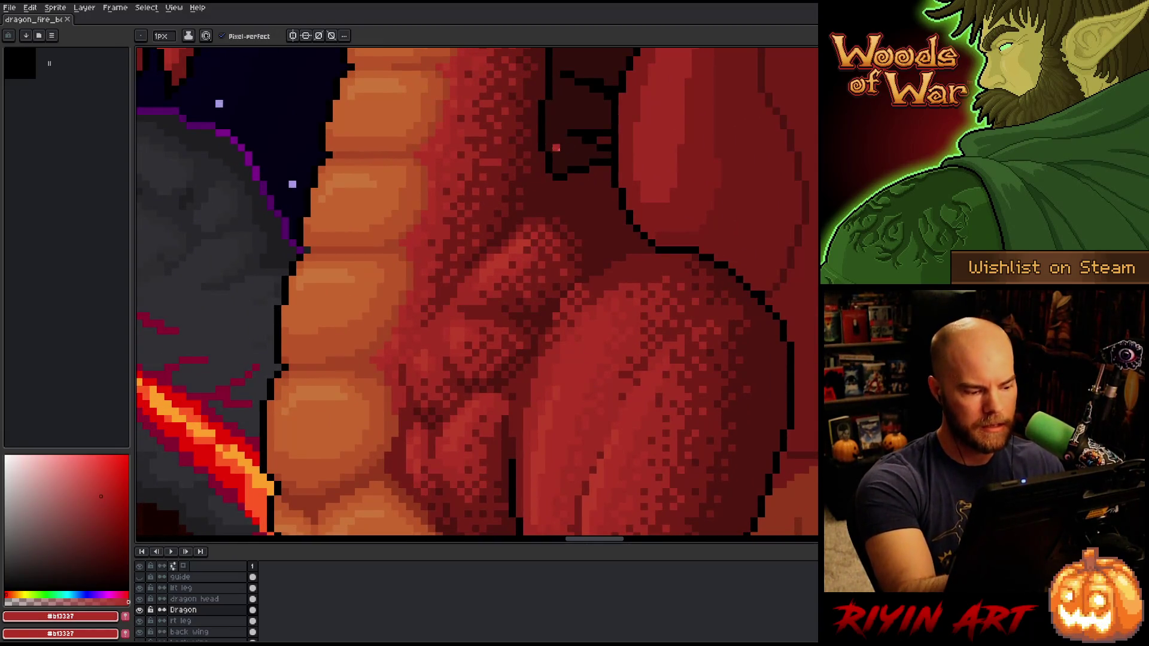
key("shift+n")
Step: Dab lighter and brighter red dither pixels into the belly shadow on the new layer
left_click(521, 268, "alt")
left_click(535, 258)
left_click(511, 264)
left_click(526, 250)
left_click(534, 279)
left_click(505, 290)
left_click(520, 280)
left_click(505, 280)
left_click(483, 294)
left_click(497, 301)
left_click(486, 309)
left_click(469, 311)
left_click(500, 305)
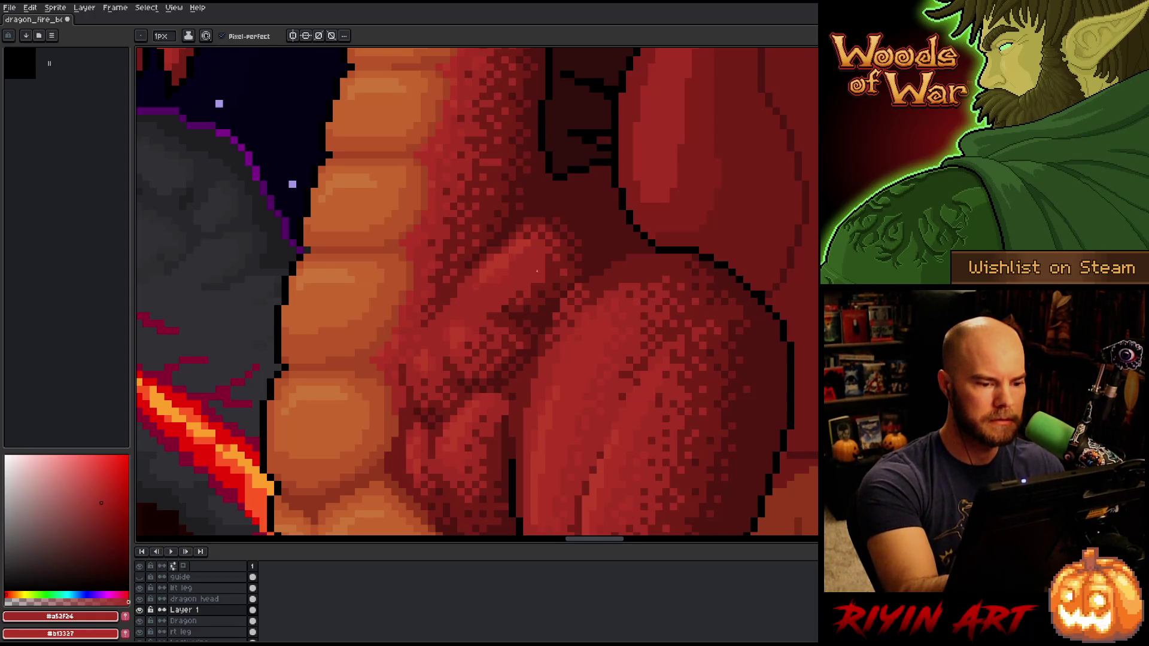
Step: Paint a few dark red shadow pixels across the belly
left_click(512, 303, "alt")
left_click(498, 309)
left_click(490, 301)
left_click(542, 307)
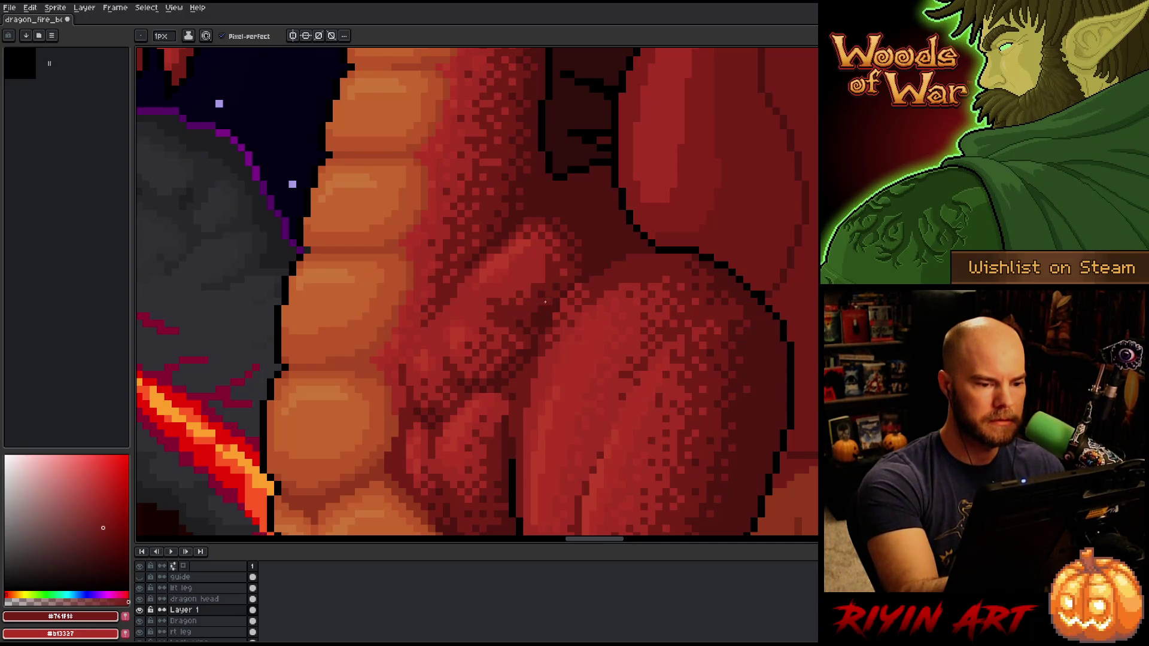
Step: Sample the lighter red again and cover the dark dither pixels on the belly with it
left_click(548, 252, "alt")
left_click(520, 254, "alt")
left_click(526, 237, "alt")
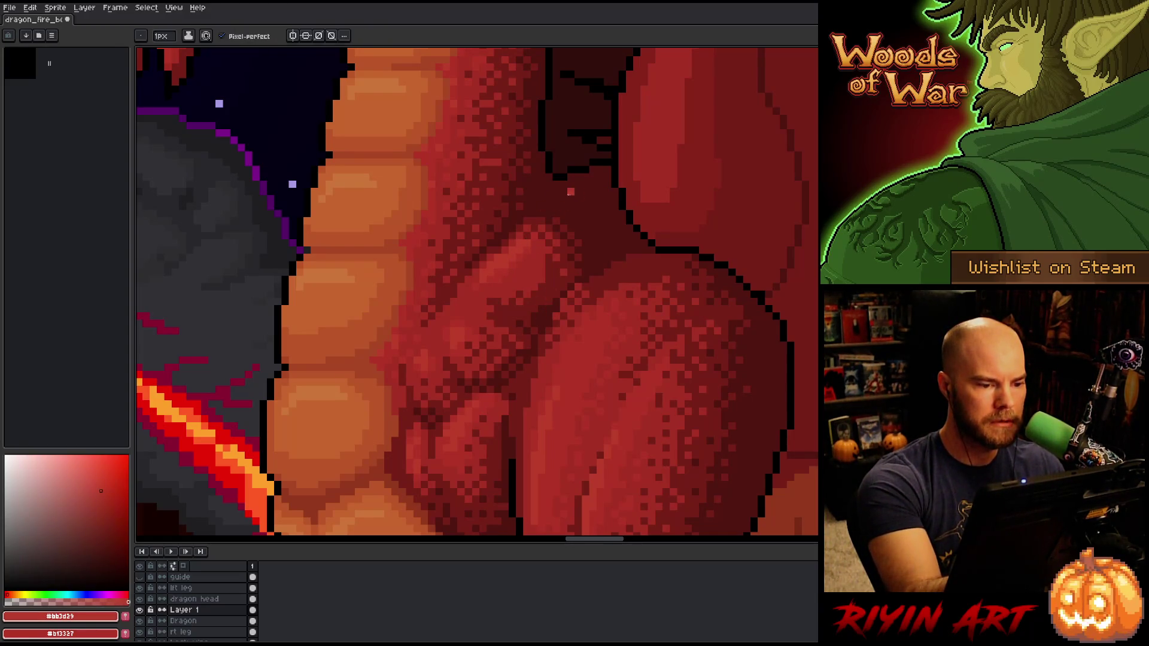
left_click_drag(483, 300, 518, 279)
left_click(522, 285, "alt")
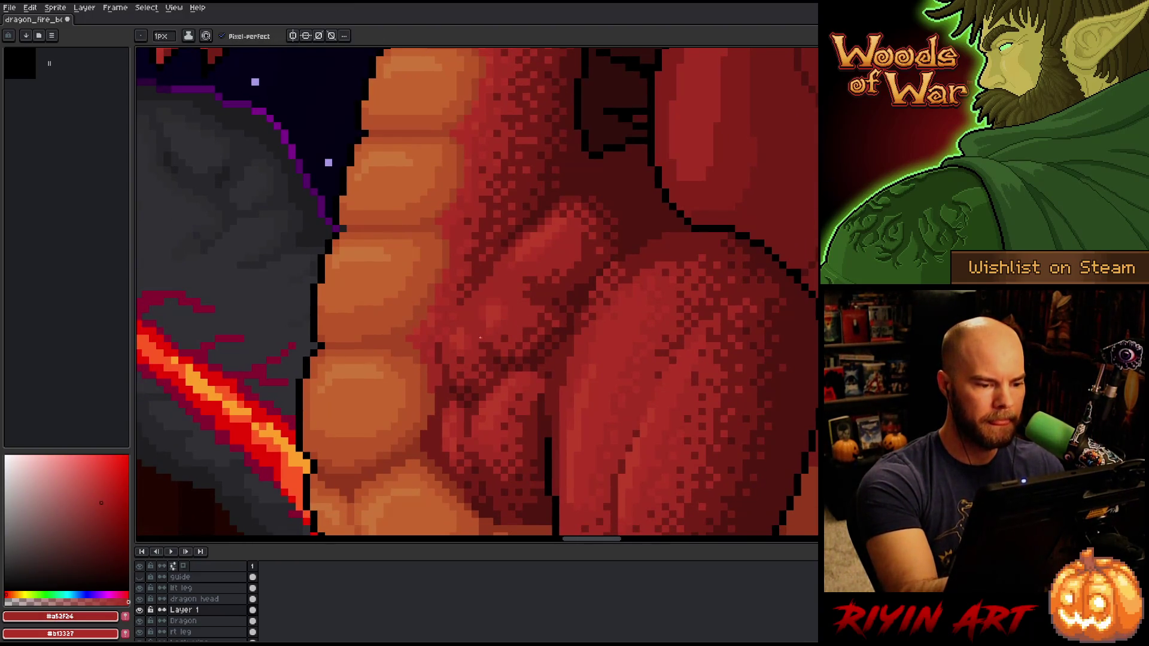
left_click(476, 383)
left_click(460, 361)
left_click(467, 381)
left_click(466, 392)
left_click(457, 386)
left_click(468, 403)
left_click(474, 408)
Step: Repaint small dark pixels in lighter red down the belly and onto the shoulder
left_click(490, 361)
left_click(468, 411)
left_click(483, 393)
left_click(468, 418)
left_click(468, 426)
left_click(468, 436)
left_click(439, 346)
left_click(445, 394)
left_click(438, 361)
left_click(446, 404)
left_click(453, 419)
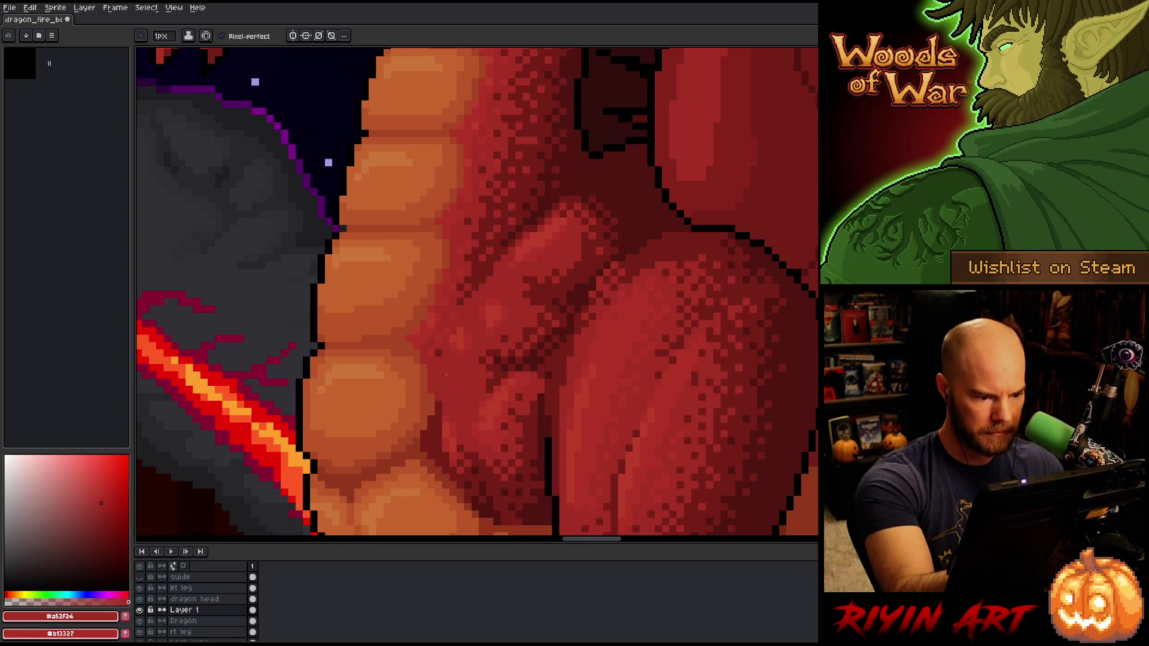
left_click(438, 411, "alt")
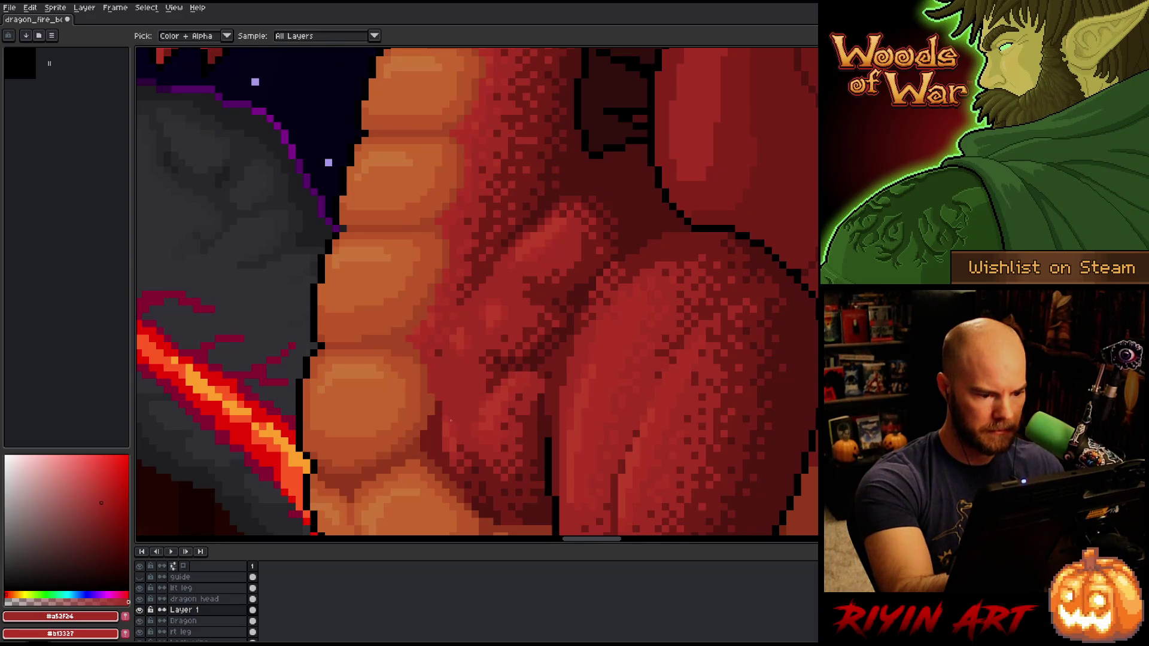
left_click(446, 455)
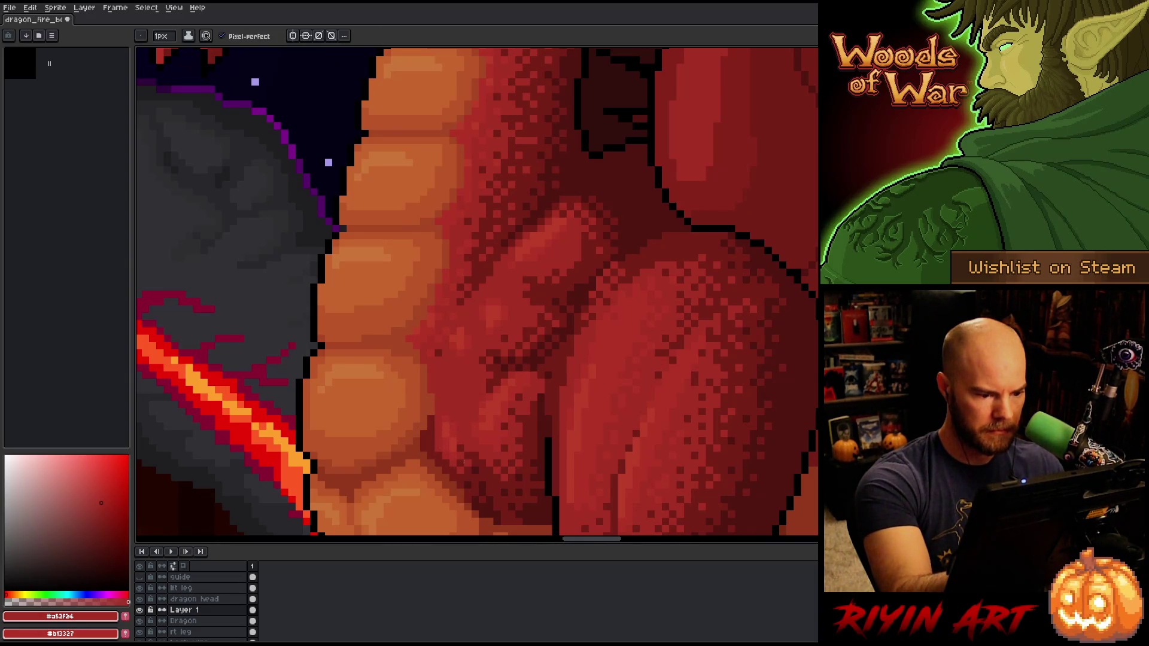
Step: Alternately sample the chest reds #b13327 and #bb3d29, ending on brownish red #8b3d29
left_click(439, 362, "alt")
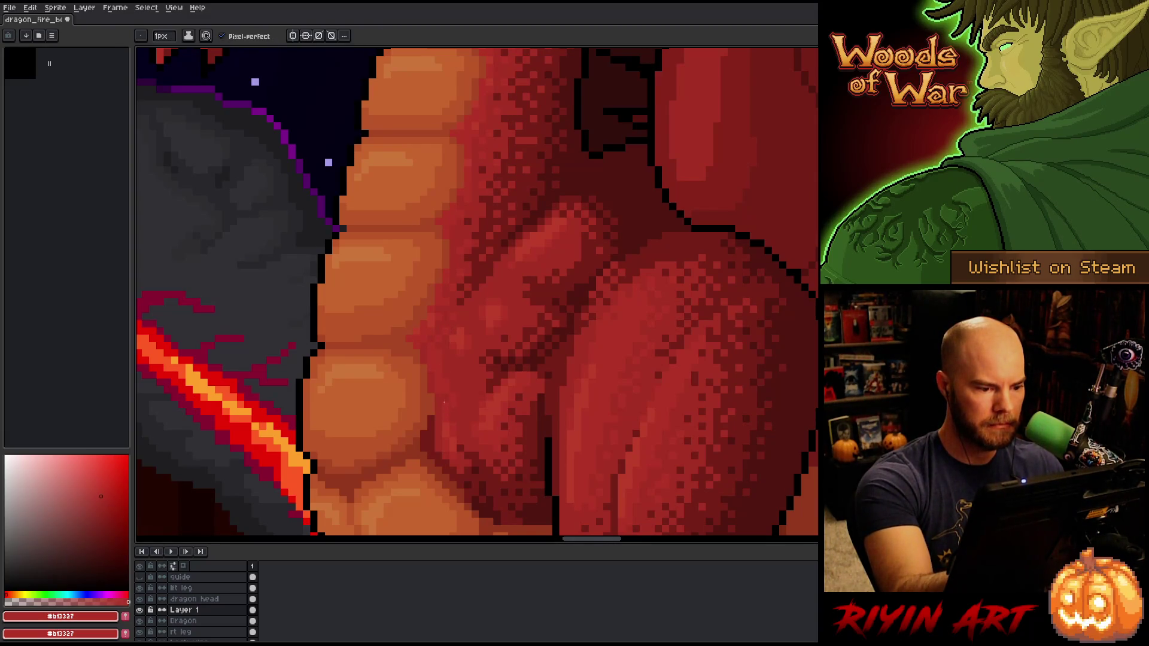
left_click(443, 443, "alt")
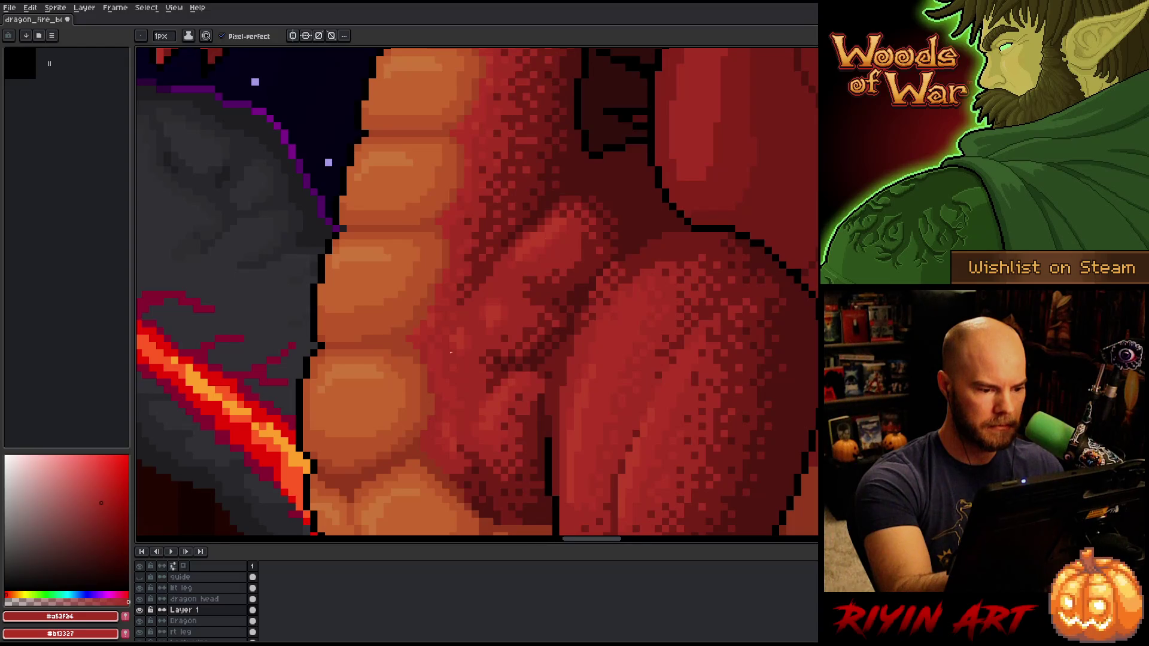
key("alt")
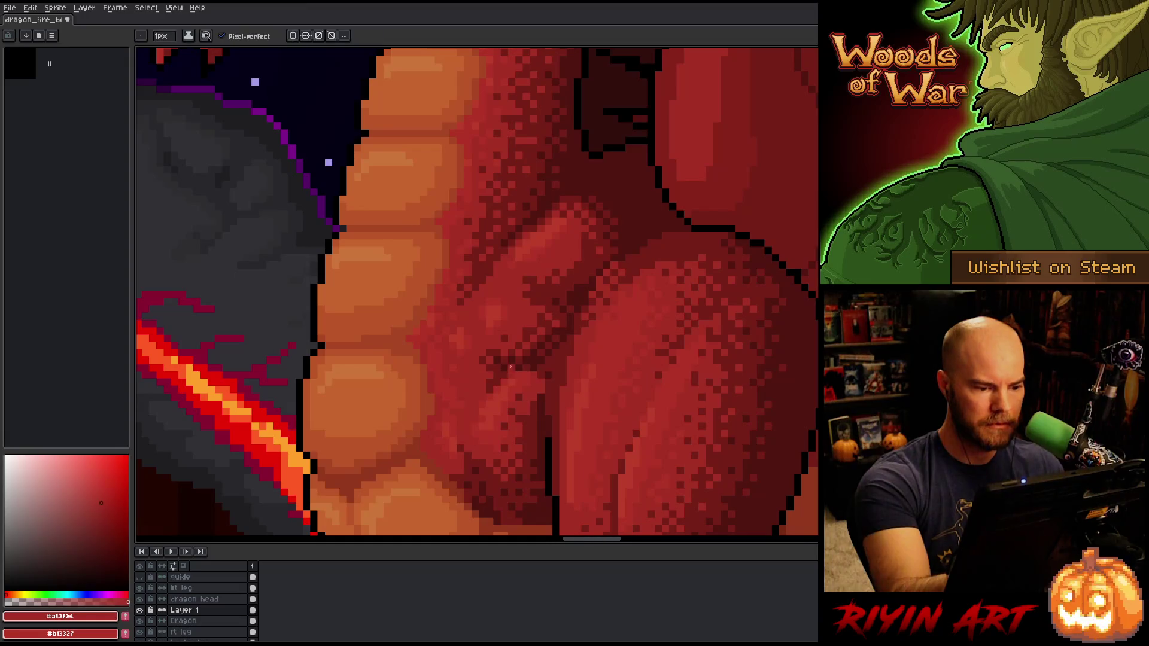
scroll(504, 372, "down", 5)
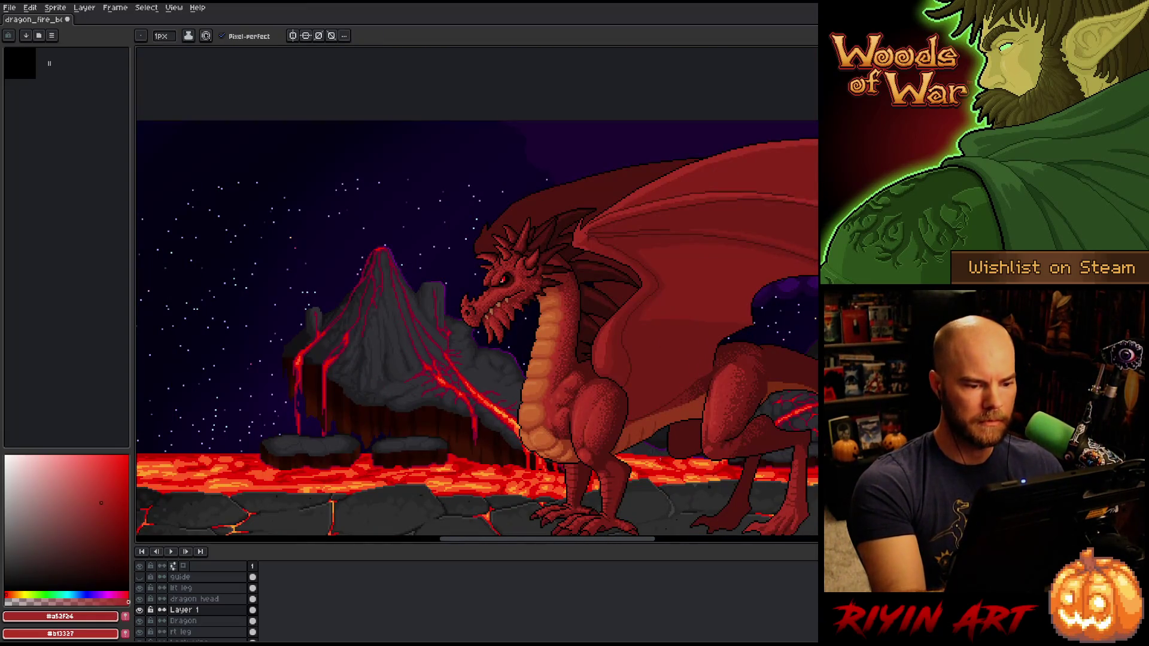
scroll(468, 345, "up", 4)
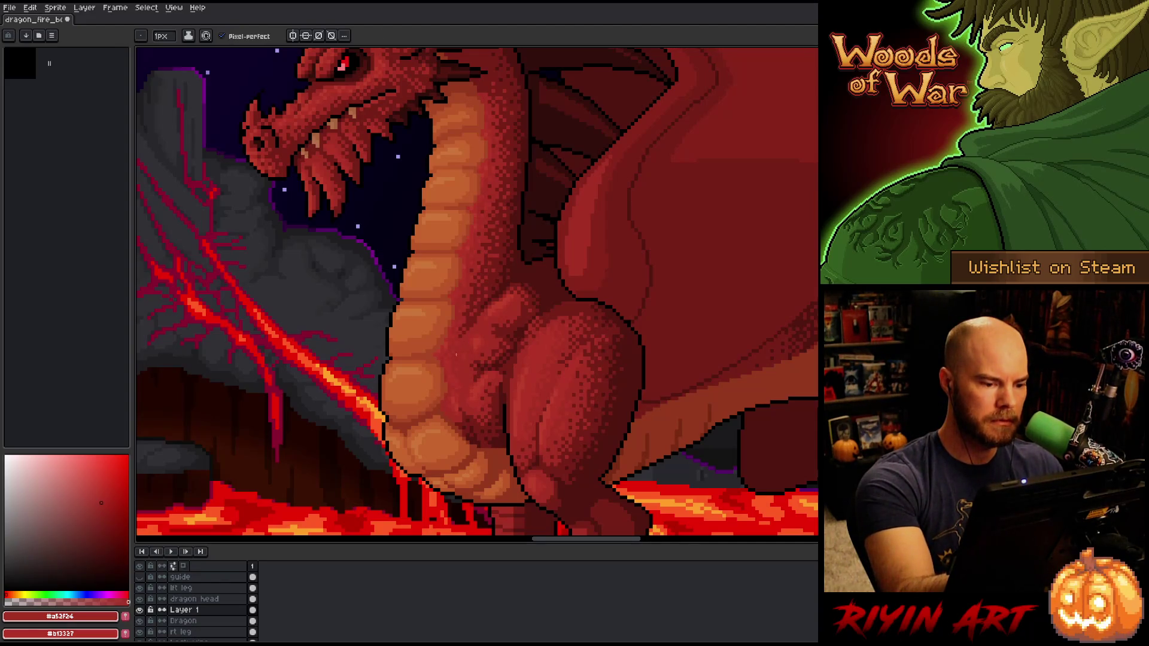
left_click(451, 357, "alt")
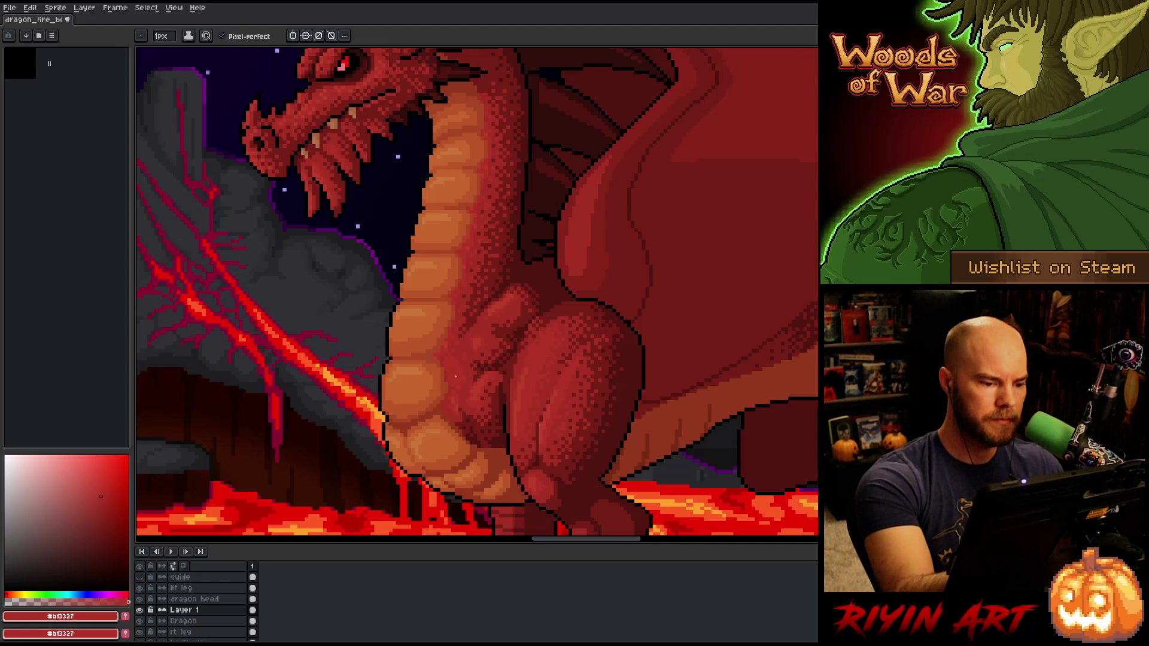
left_click(451, 369, "alt")
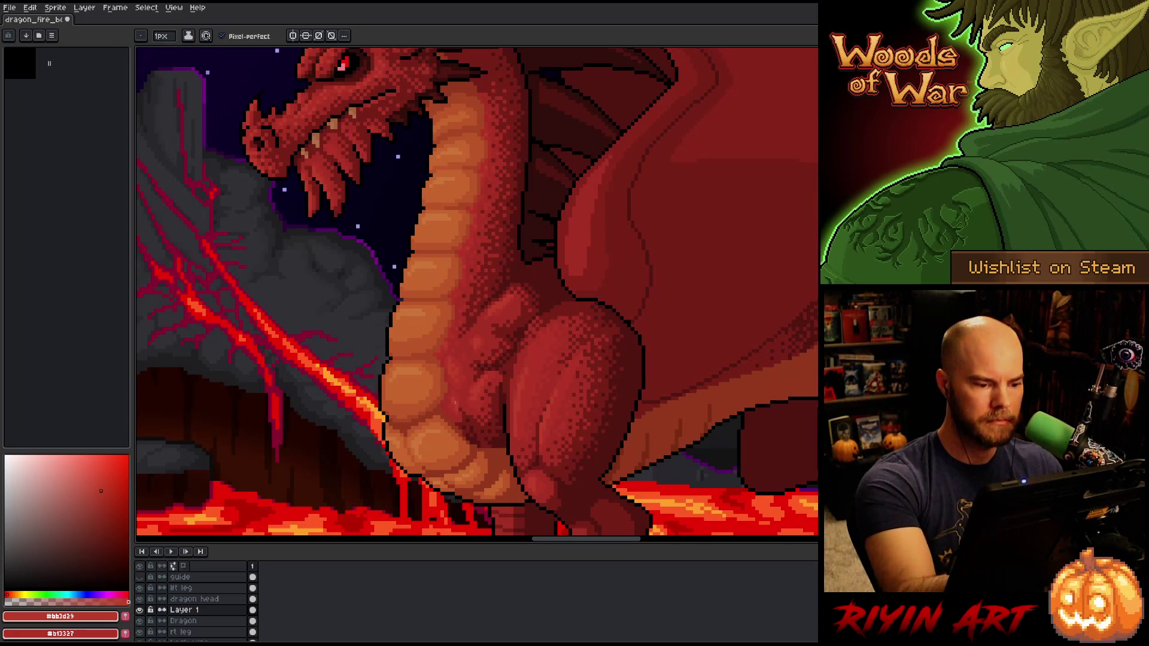
left_click(447, 405, "alt")
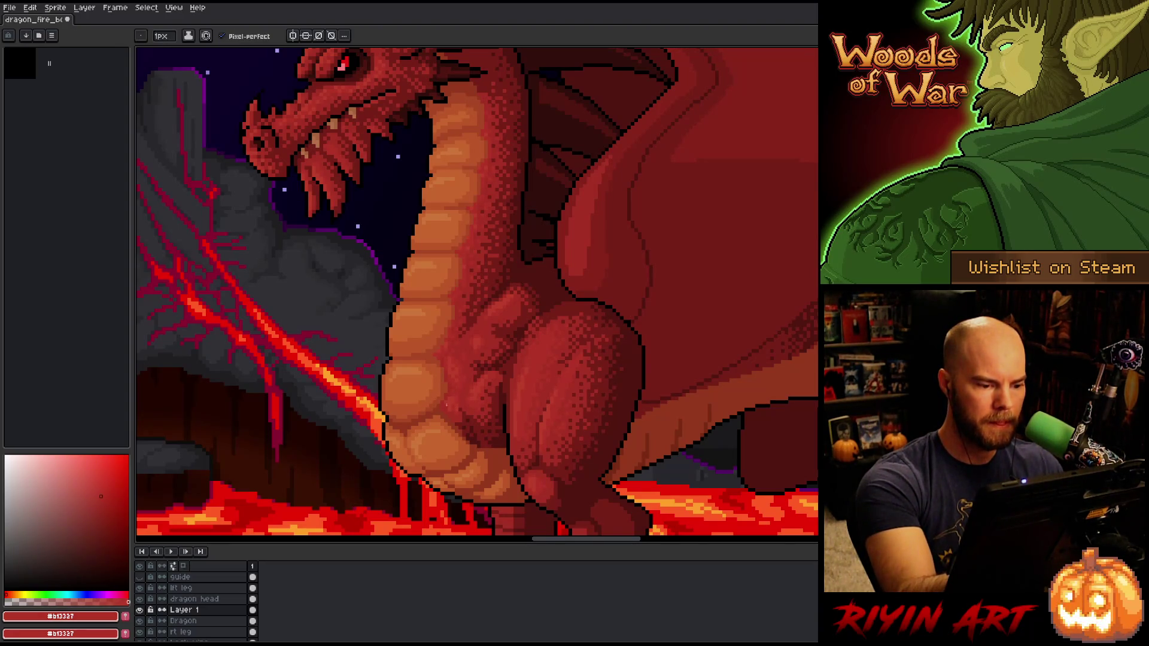
left_click(459, 392, "alt")
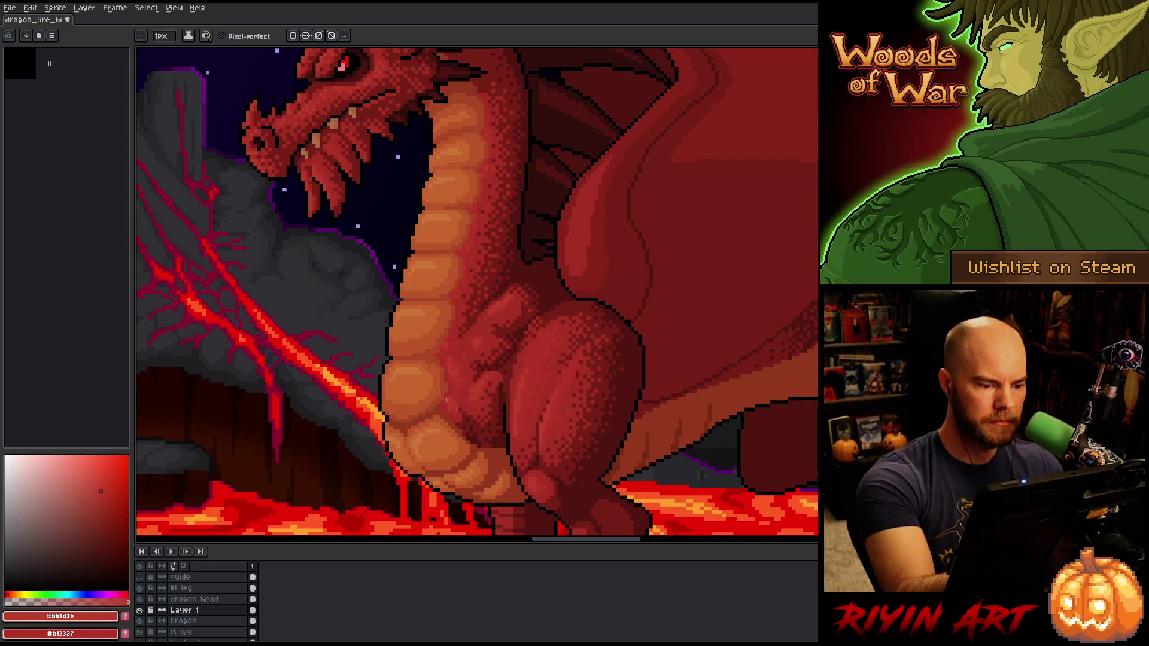
left_click(457, 409, "alt")
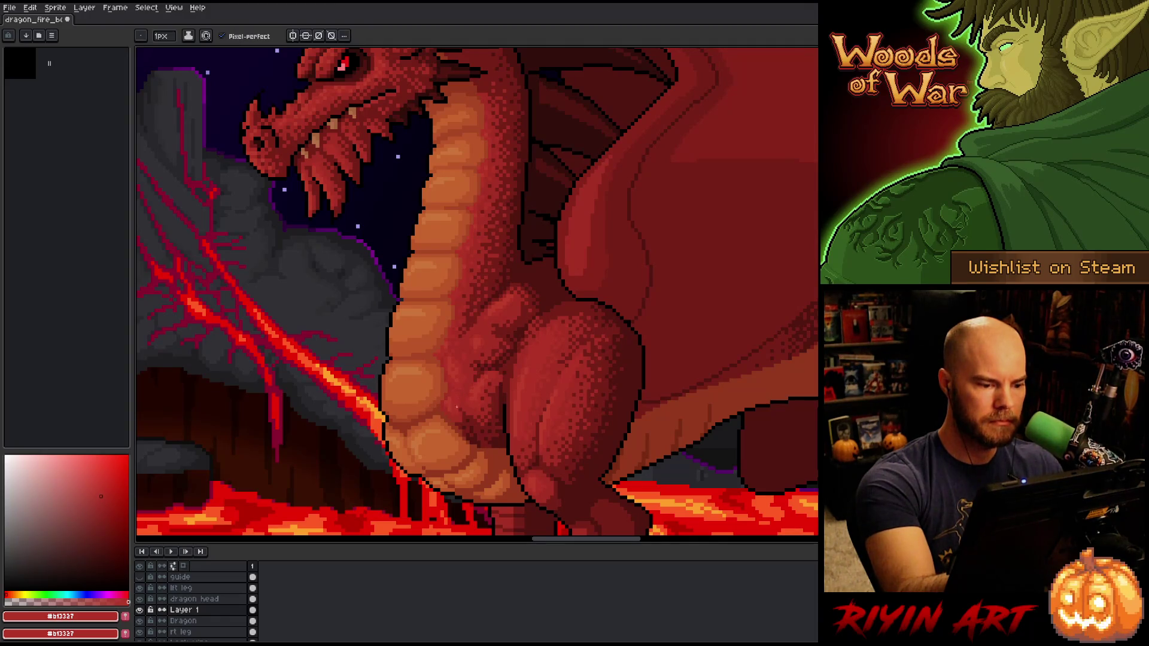
left_click(452, 401, "alt")
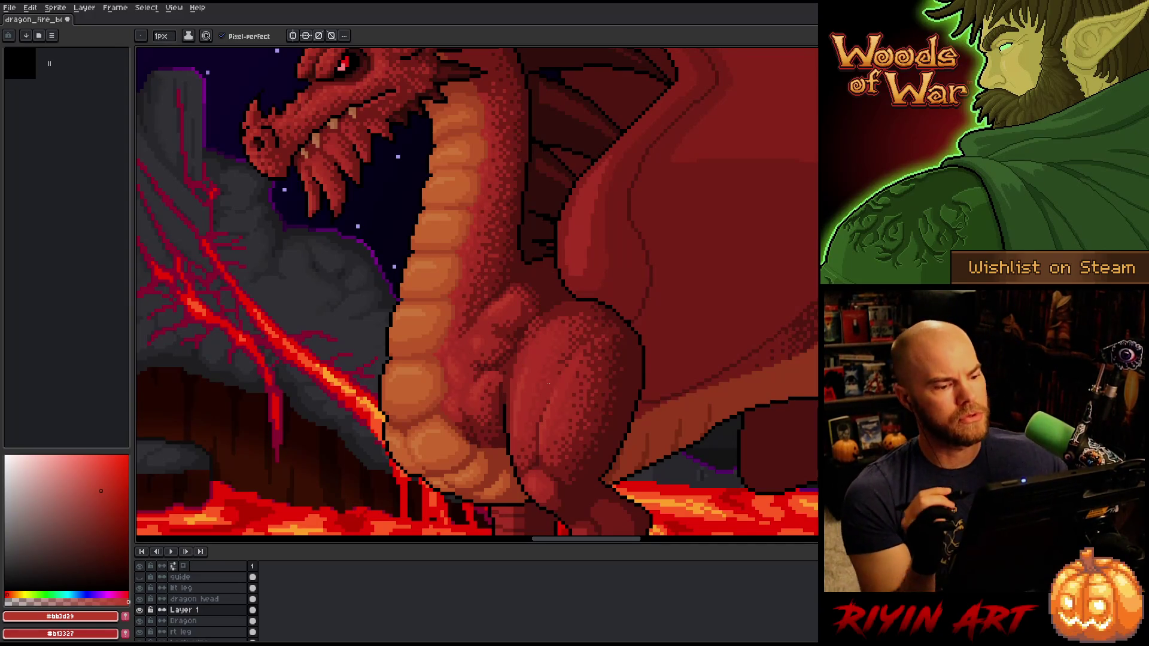
scroll(549, 384, "down", 3)
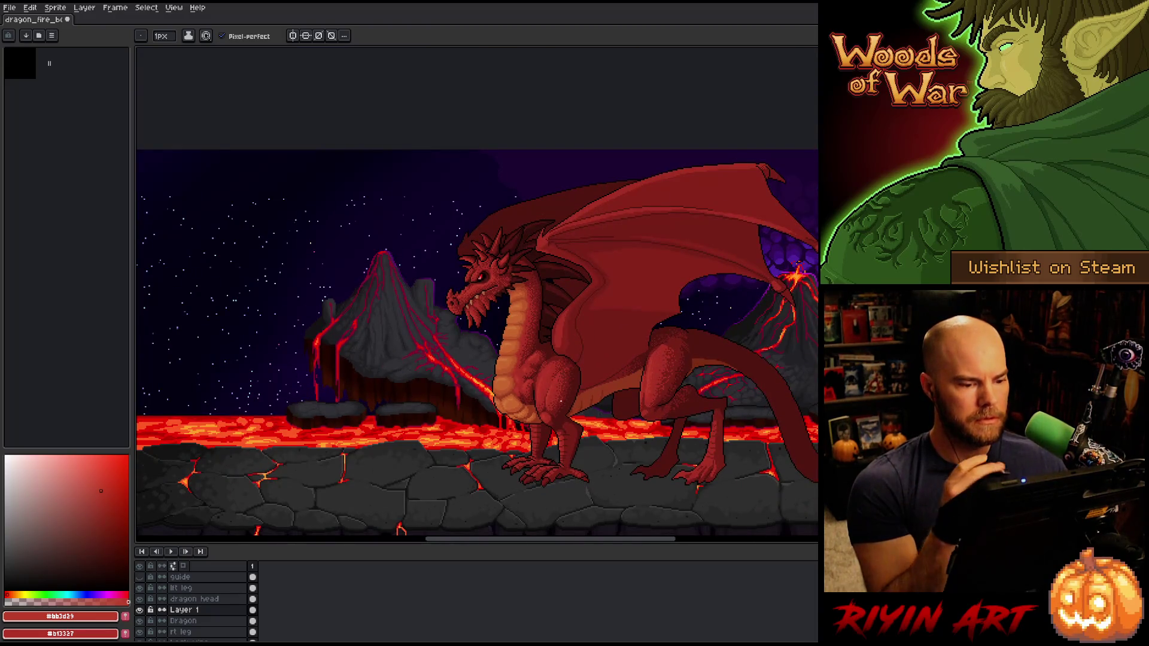
Step: Shade the chest, alternating deeper, mid and lighter reds (#a52f24, #b13327) sampled from the dragon
scroll(555, 396, "up", 1)
scroll(554, 394, "up", 2)
left_click(467, 305, "alt")
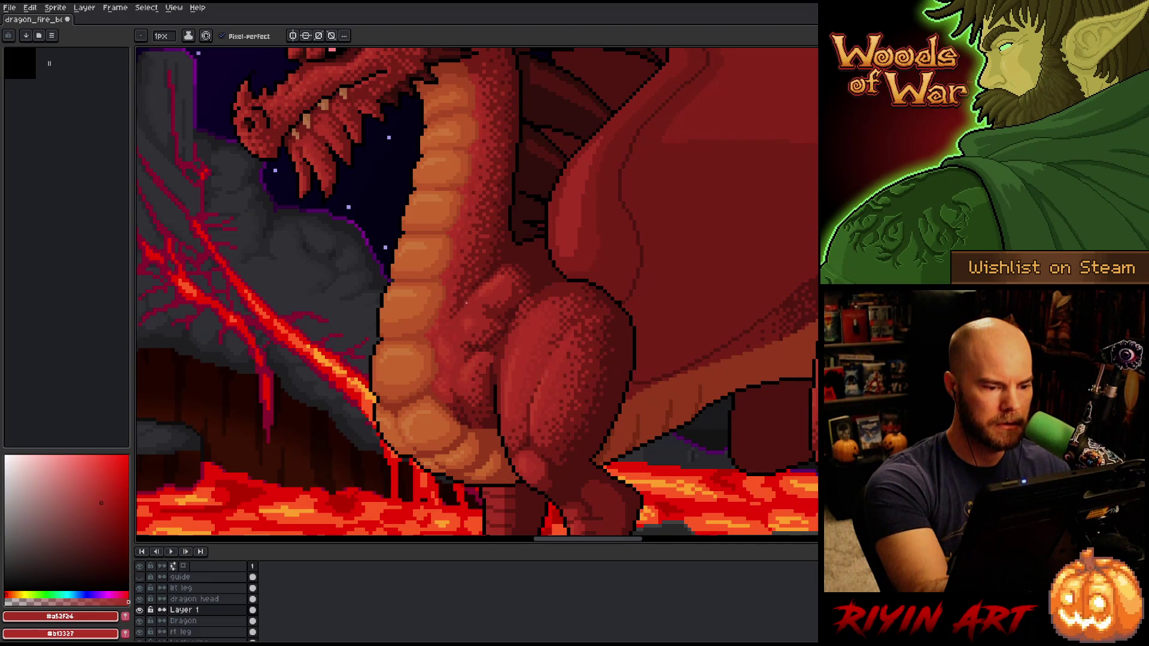
left_click(465, 307, "alt")
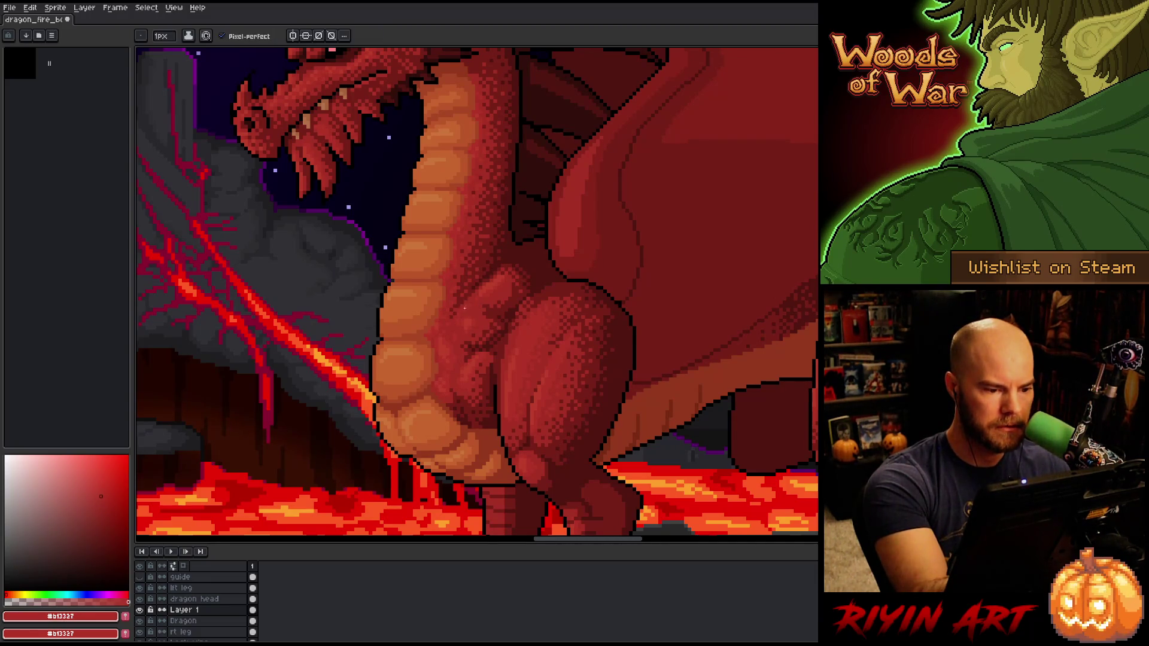
left_click(465, 313, "alt")
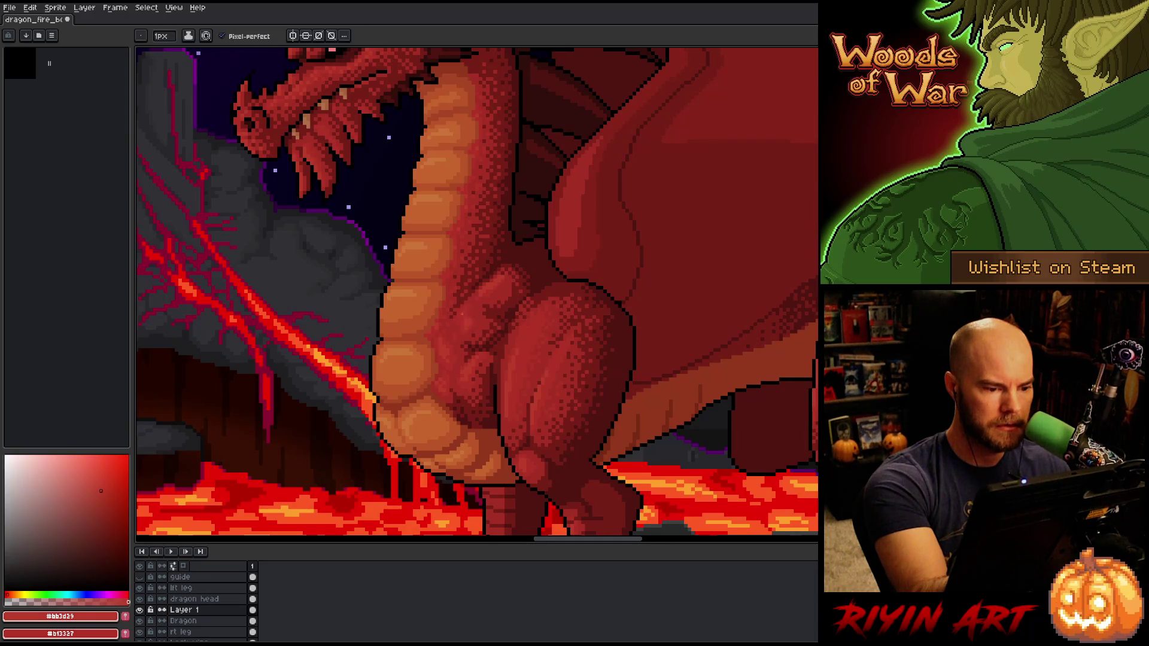
left_click(474, 303, "alt")
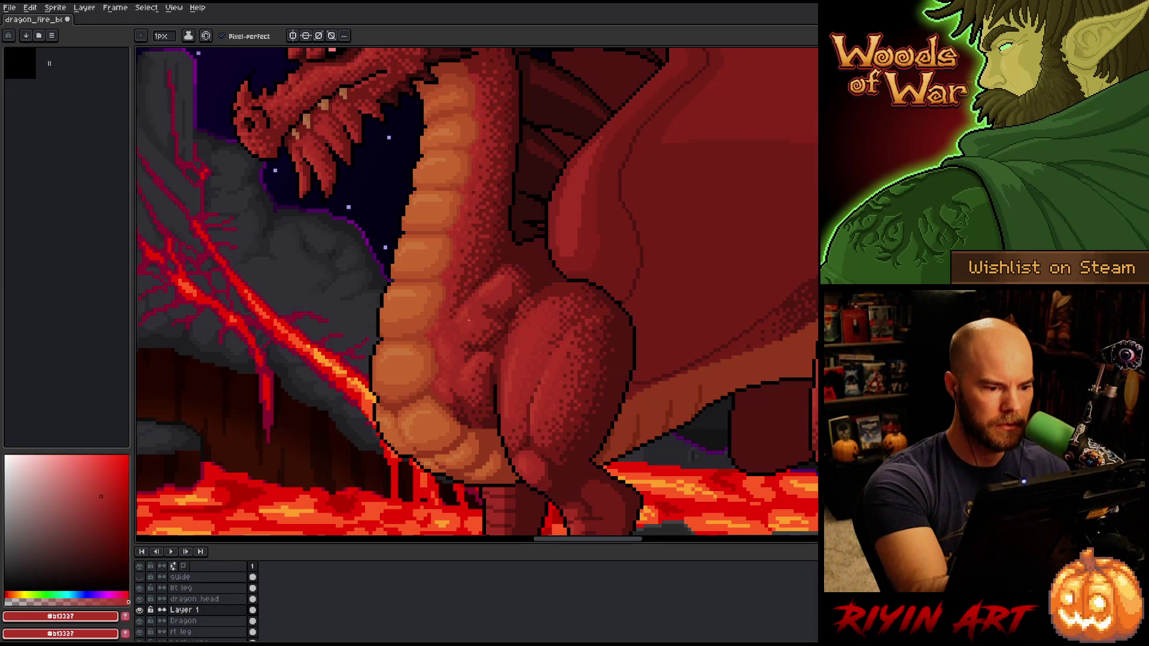
left_click(467, 332, "alt")
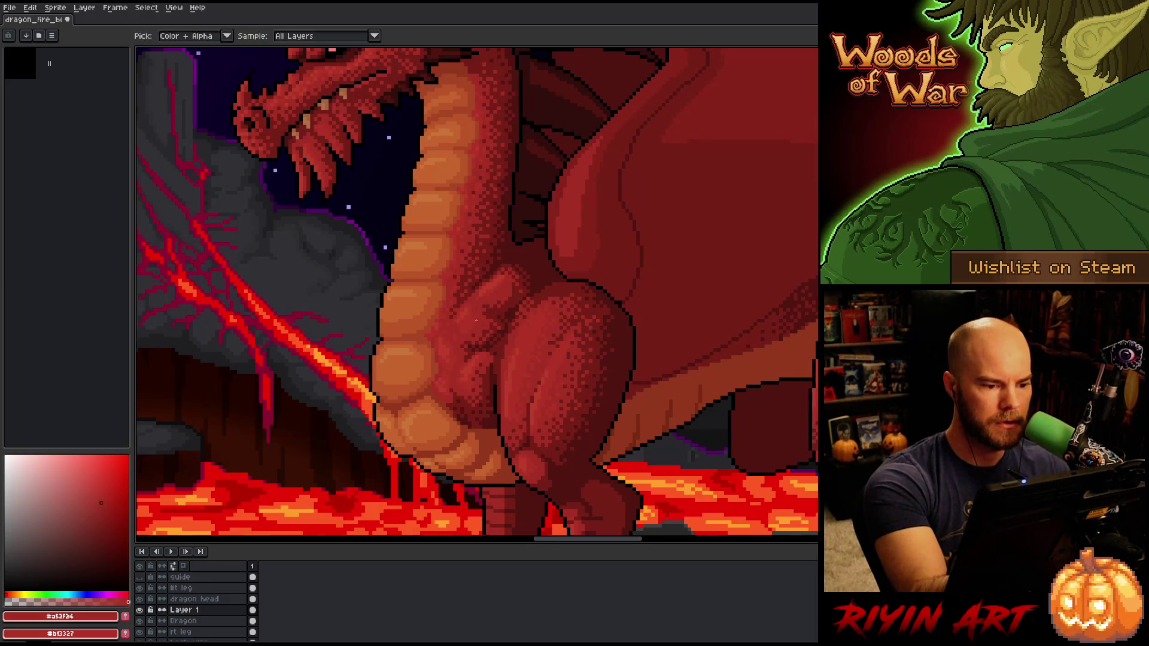
left_click(501, 280, "alt")
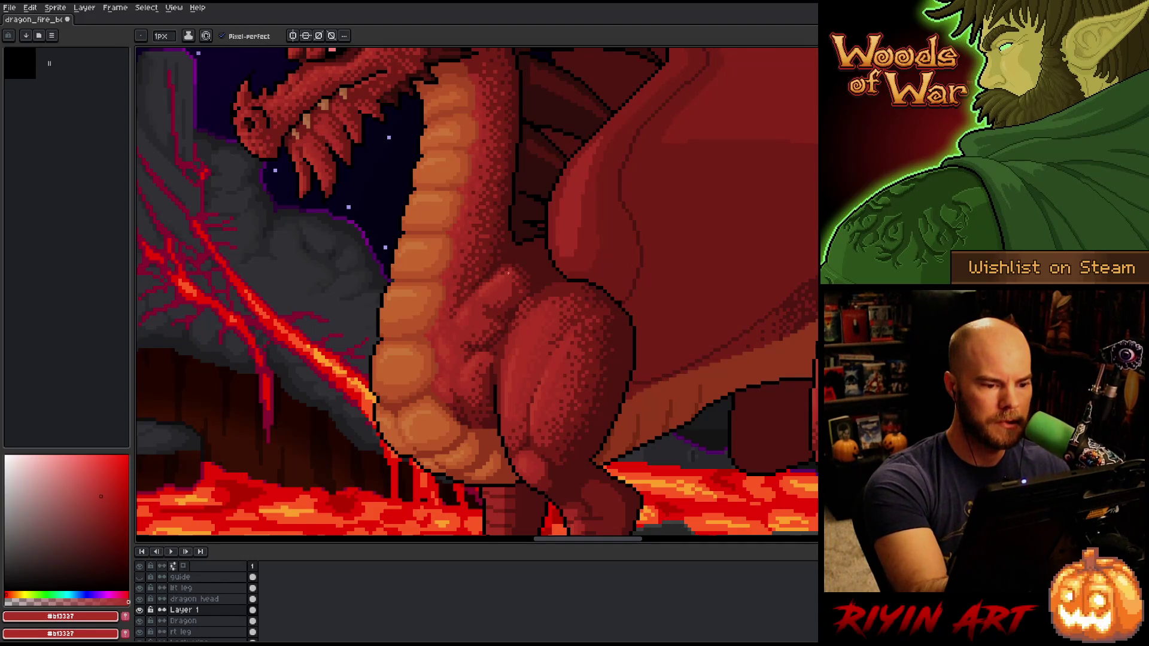
left_click(481, 299, "alt")
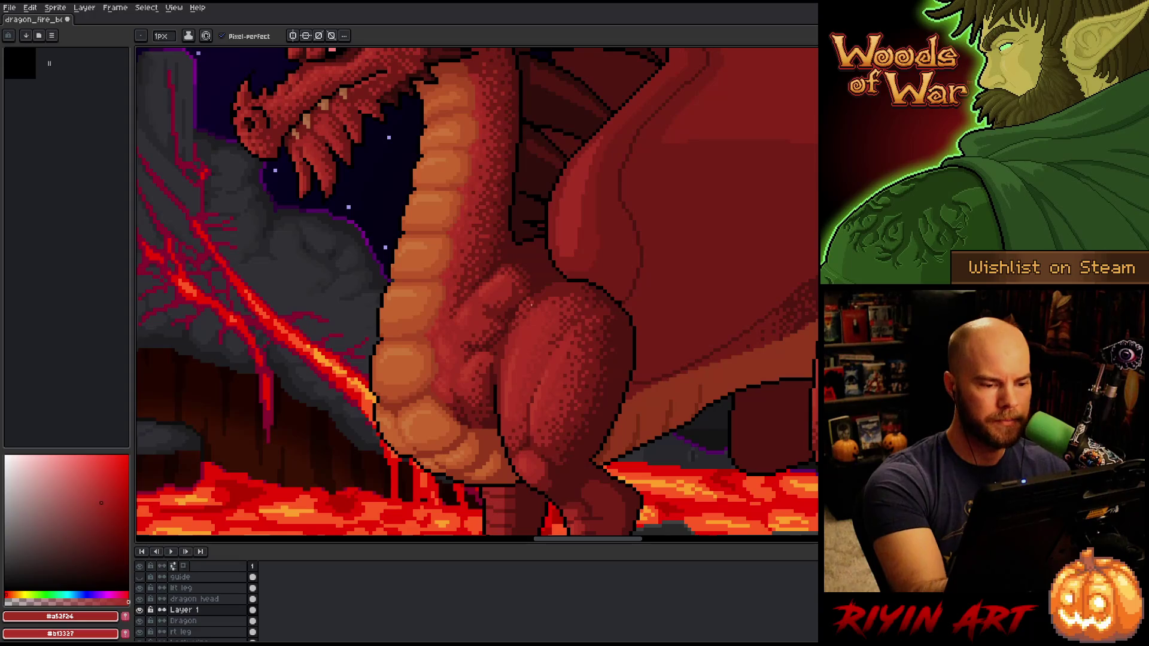
left_click(508, 268, "alt")
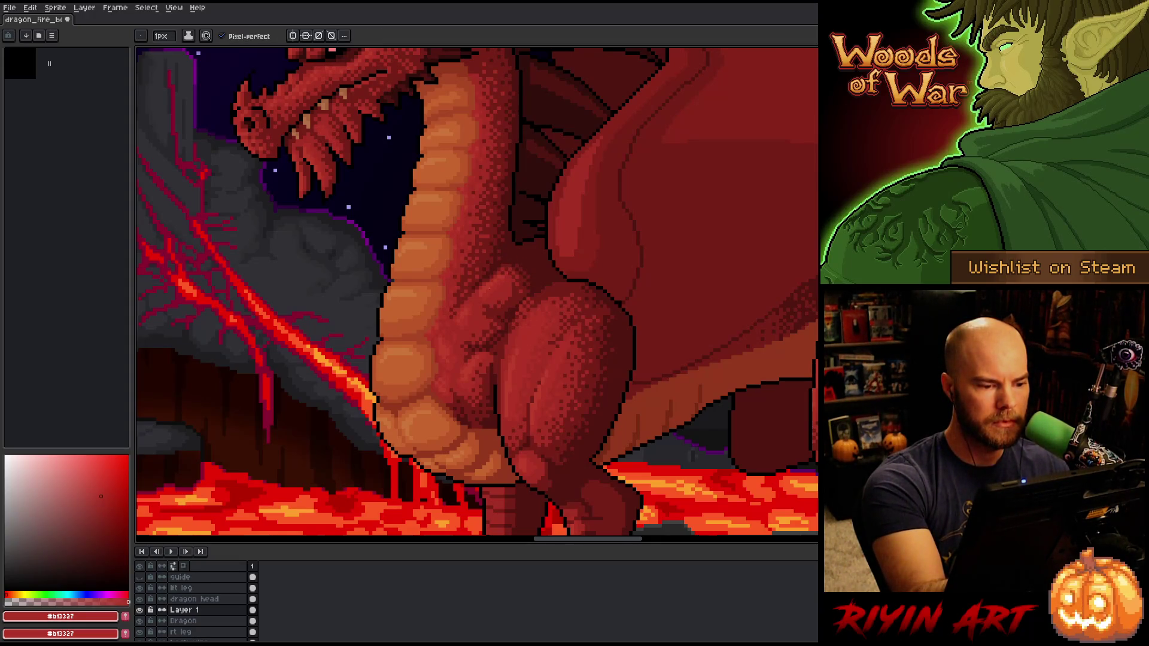
left_click(446, 326, "alt")
left_click(449, 339, "alt")
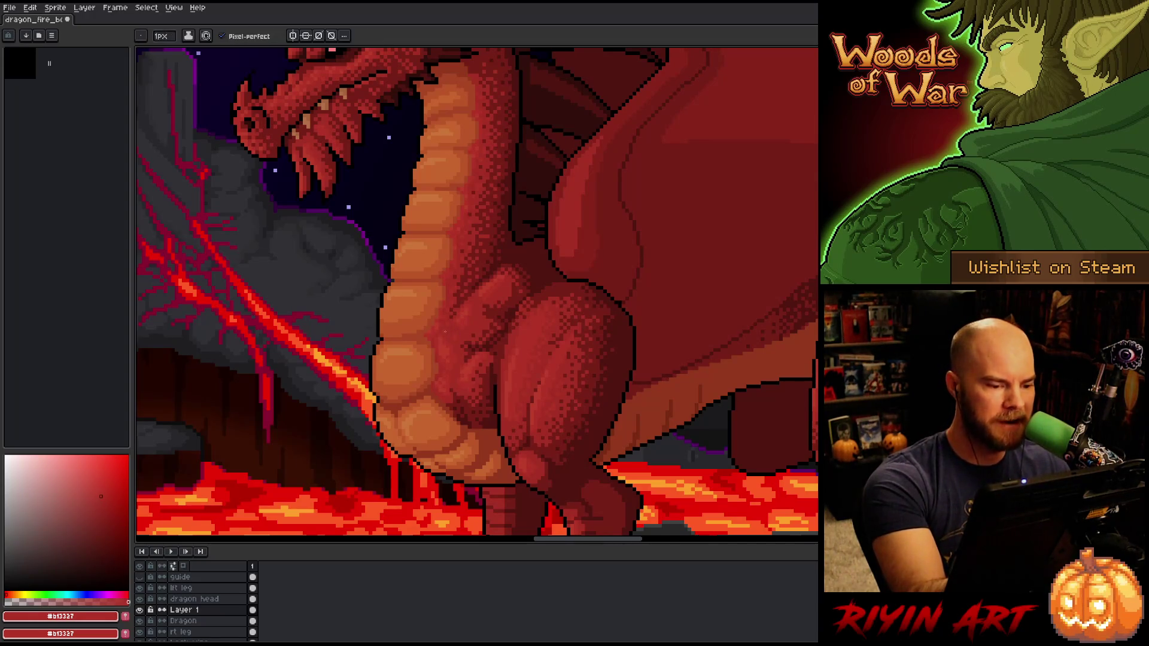
Step: Save, sample further reds down to dark red #761f18, and save again
key("ctrl")
key("ctrl+s")
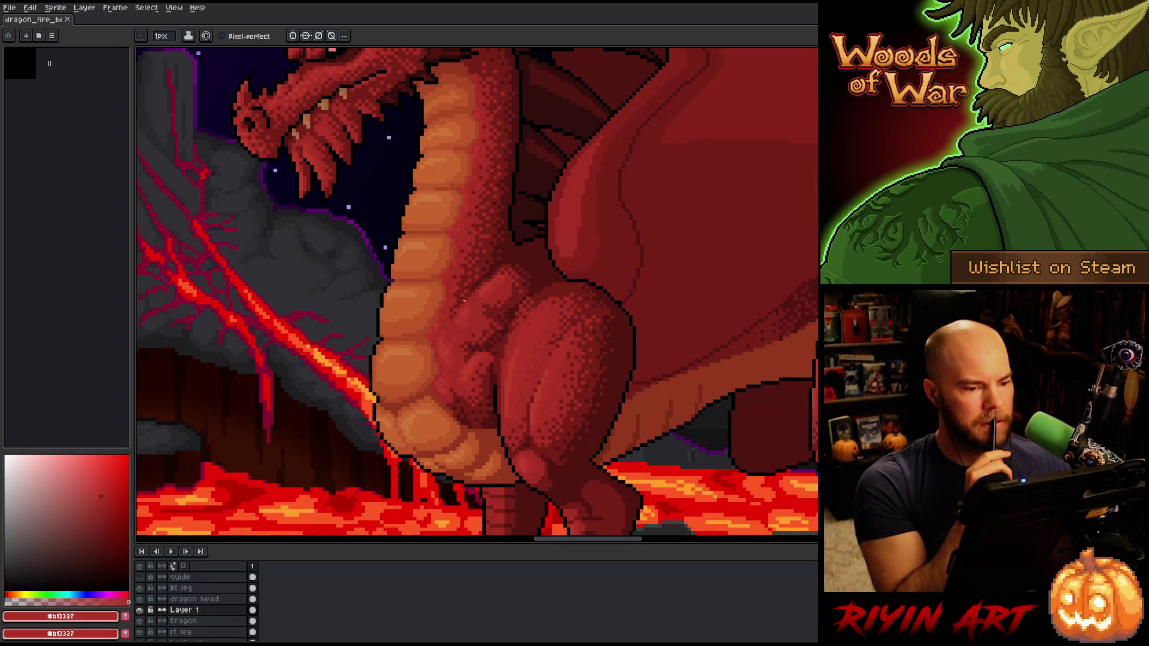
left_click(561, 253, "alt")
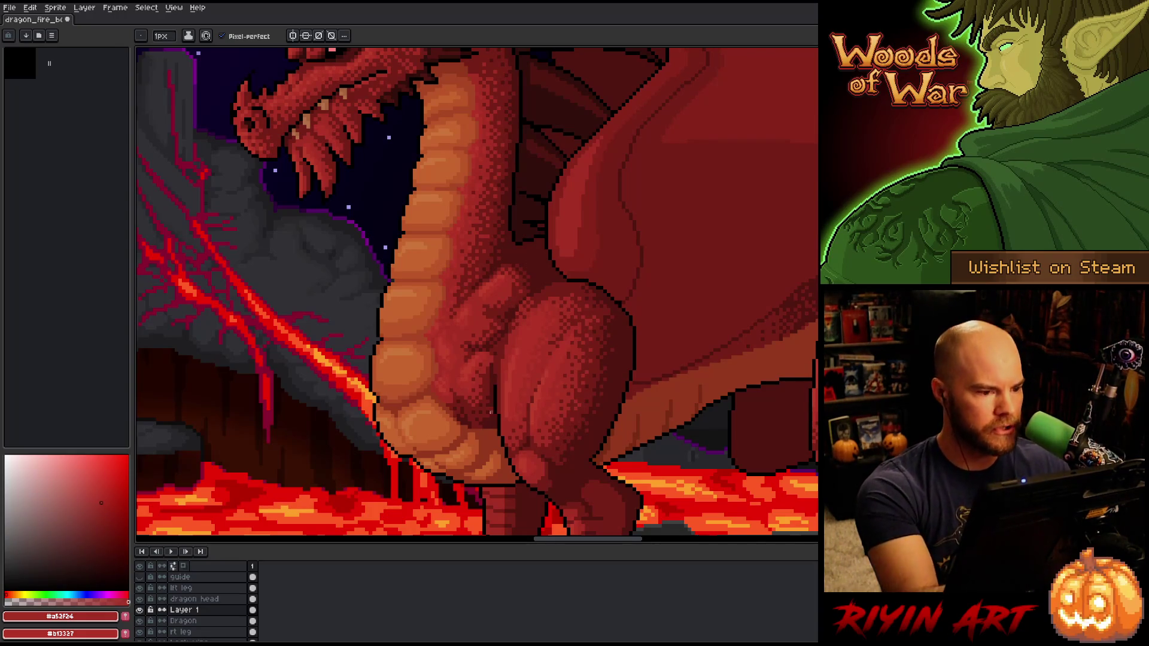
key("i")
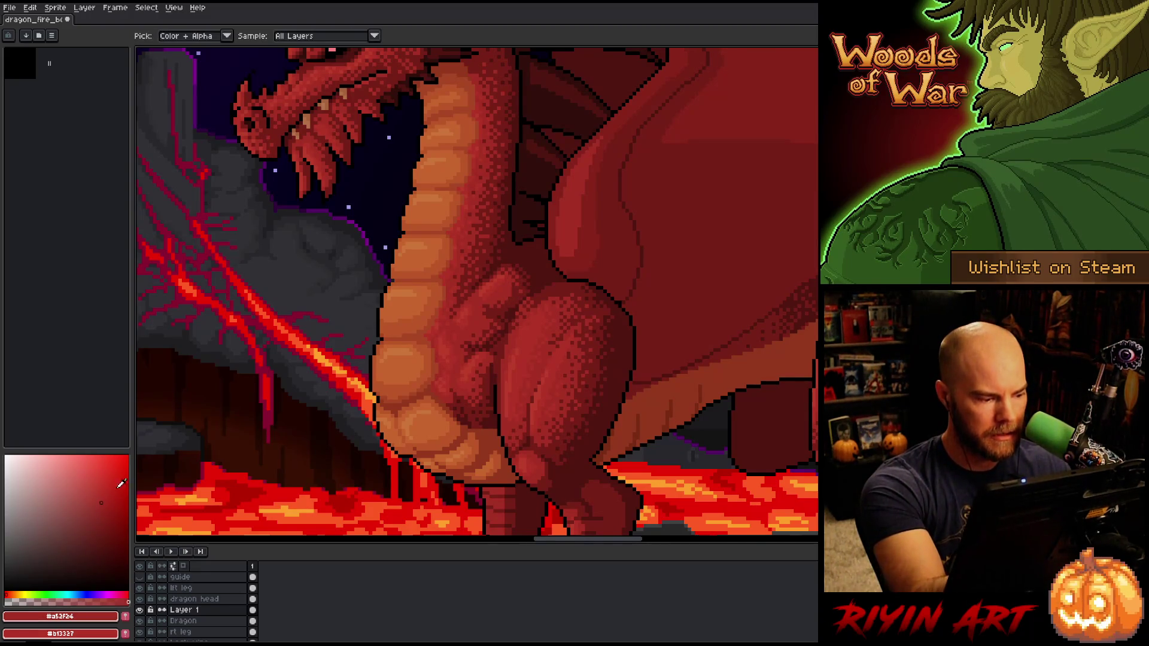
left_click(506, 287)
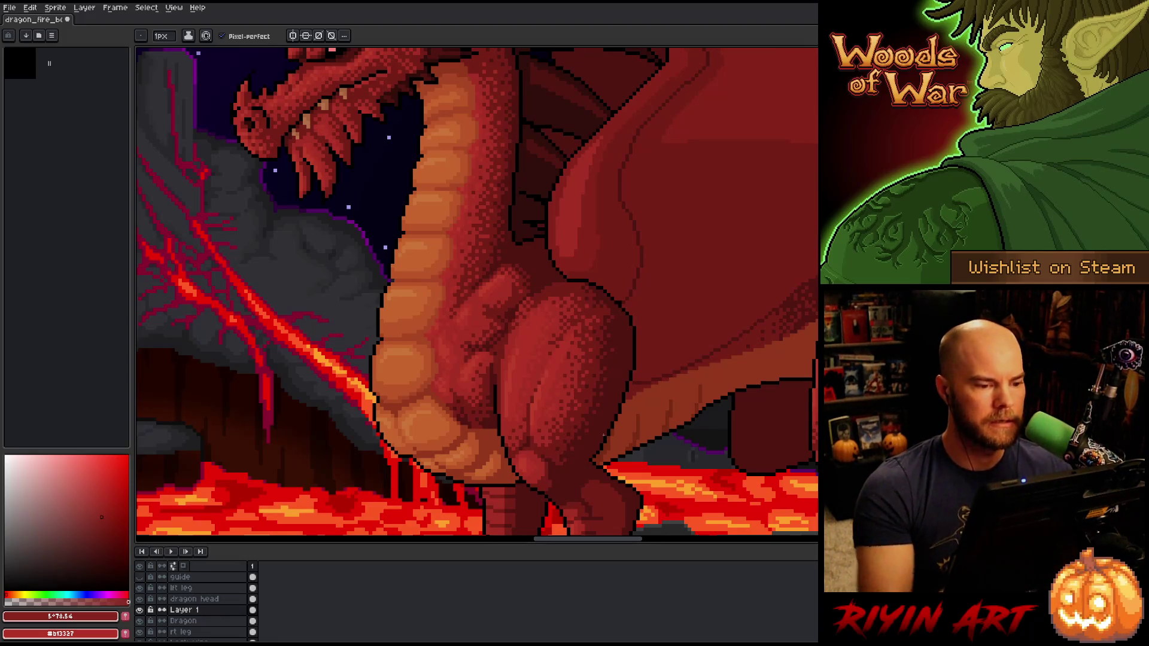
left_click(465, 405, "alt")
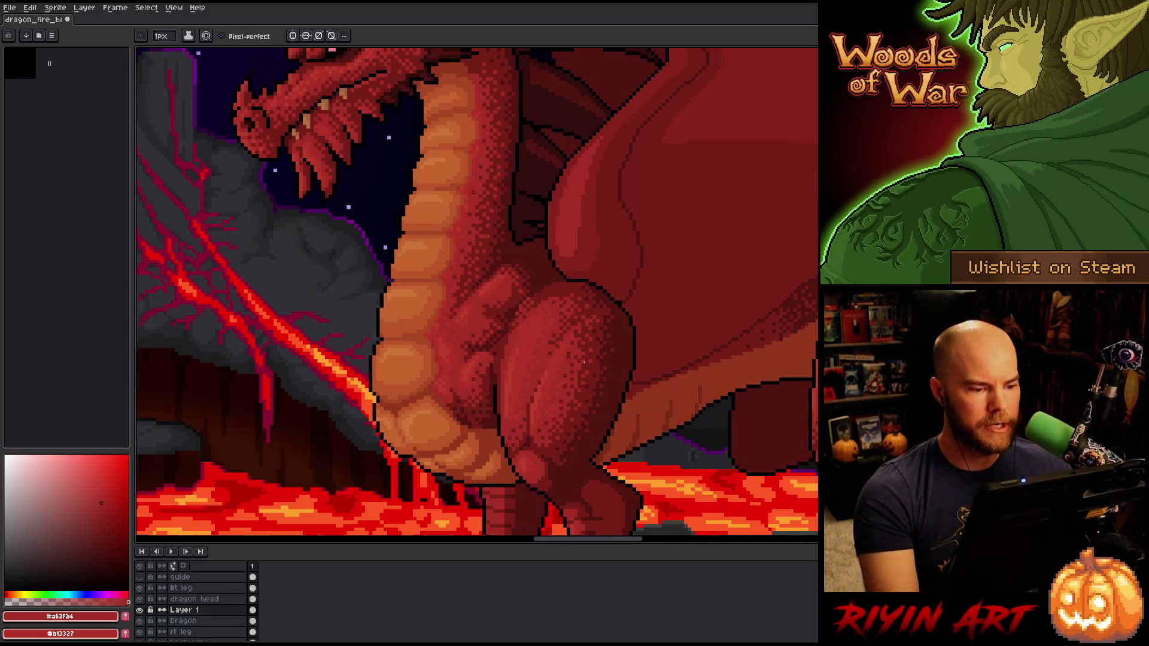
left_click(503, 299, "alt")
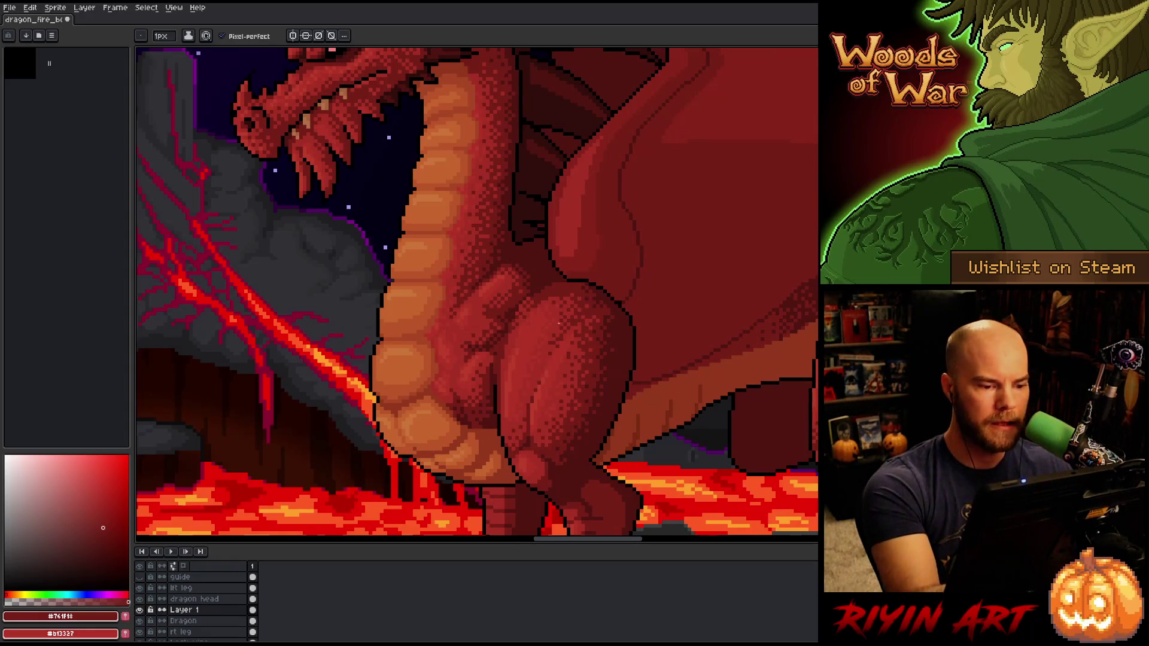
key("ctrl+s")
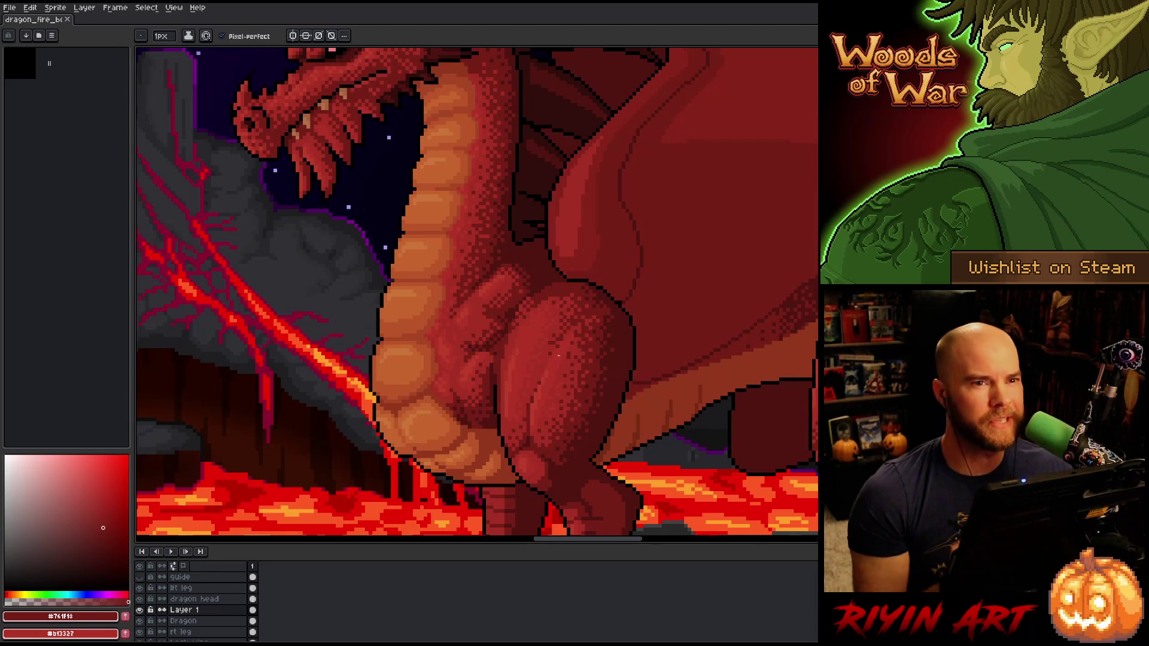
scroll(607, 373, "down", 3)
scroll(608, 372, "up", 1)
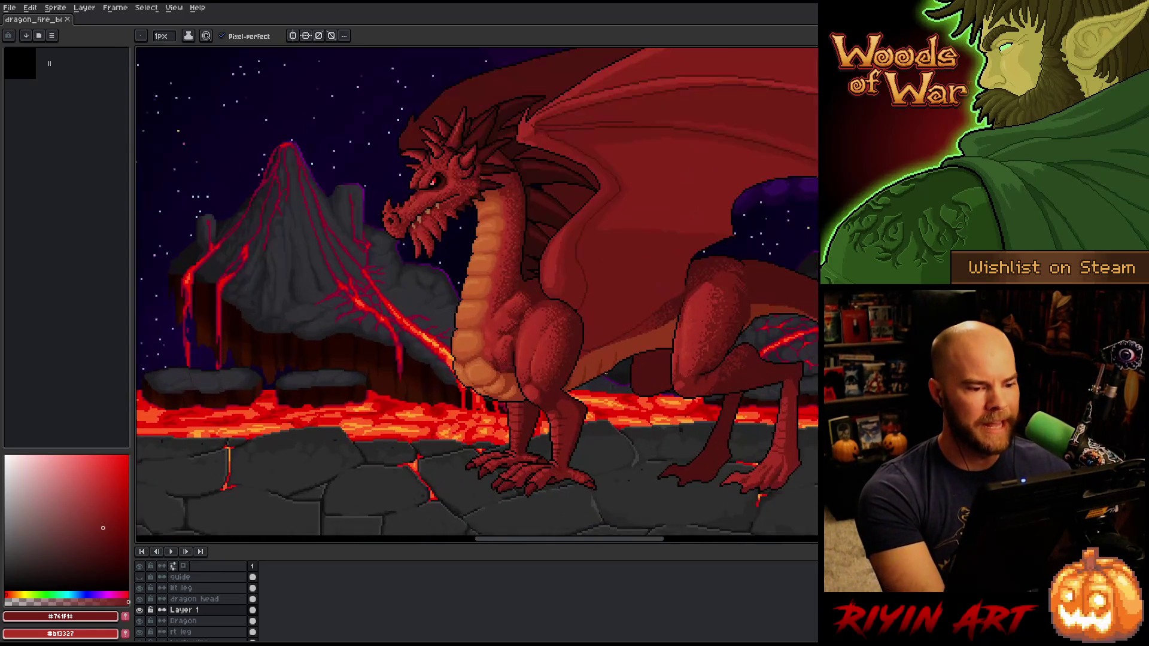
mouse_move(615, 379)
left_mouse_down()
mouse_move(457, 411)
mouse_move(512, 416)
left_mouse_up()
scroll(461, 411, "down", 1)
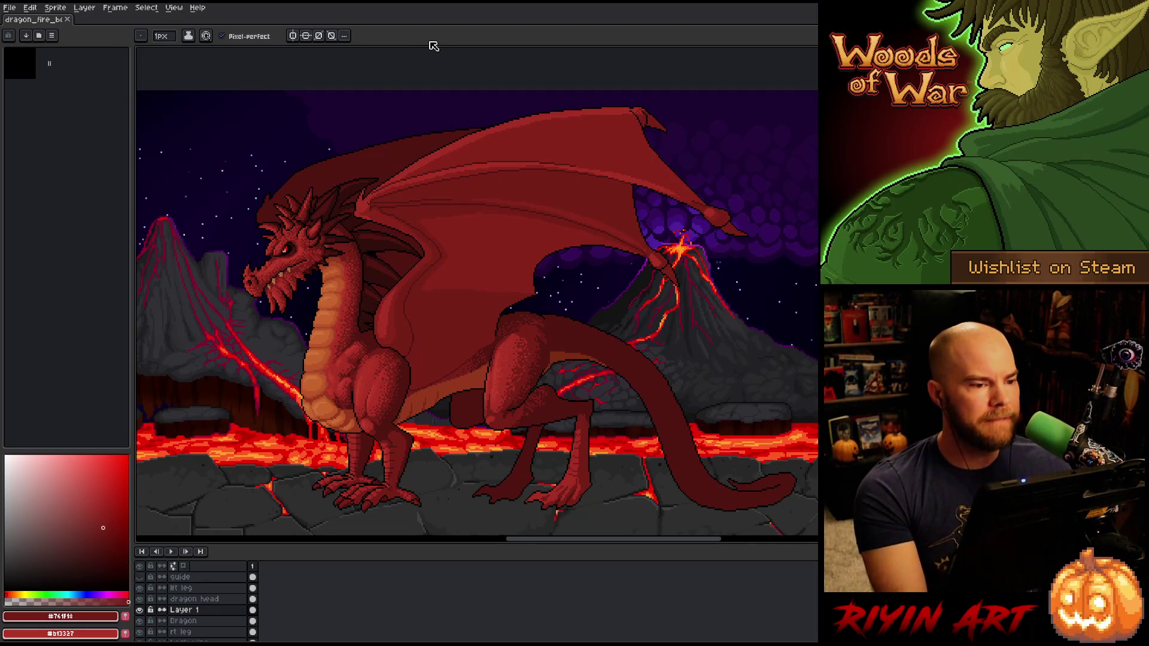
left_click_drag(413, 194, 379, 172)
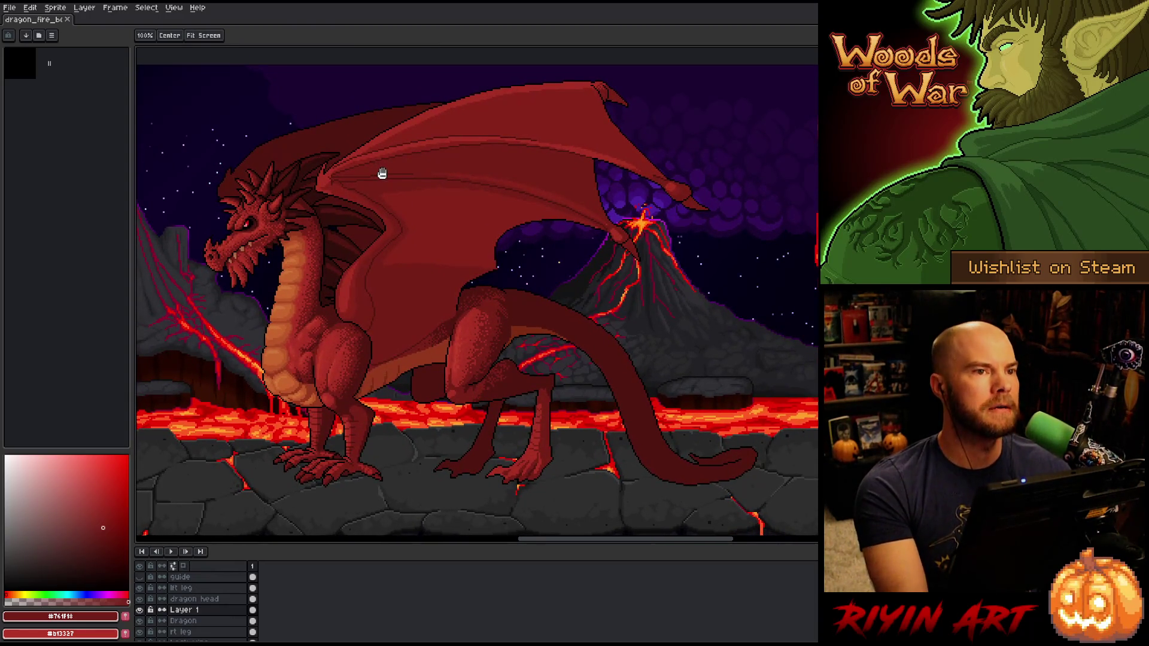
key("b")
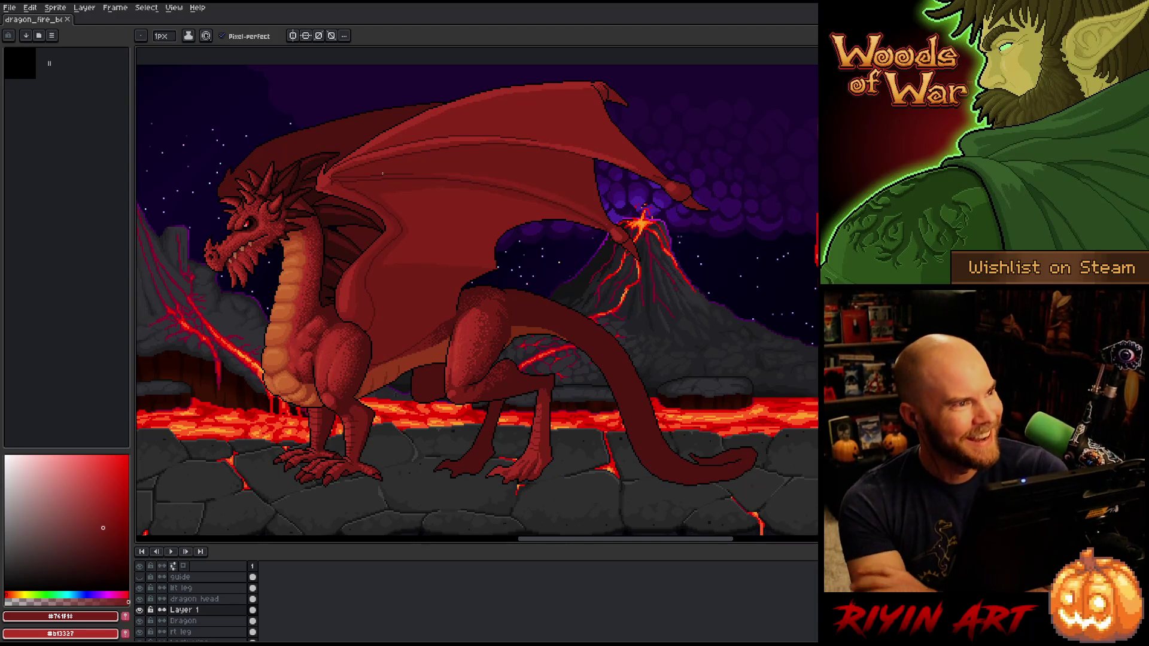
left_click(18, 9)
Step: Browse the TreeRevenge folder to the w files and open witch_doctor_v14.aseprite
left_click(18, 9)
left_click(18, 9)
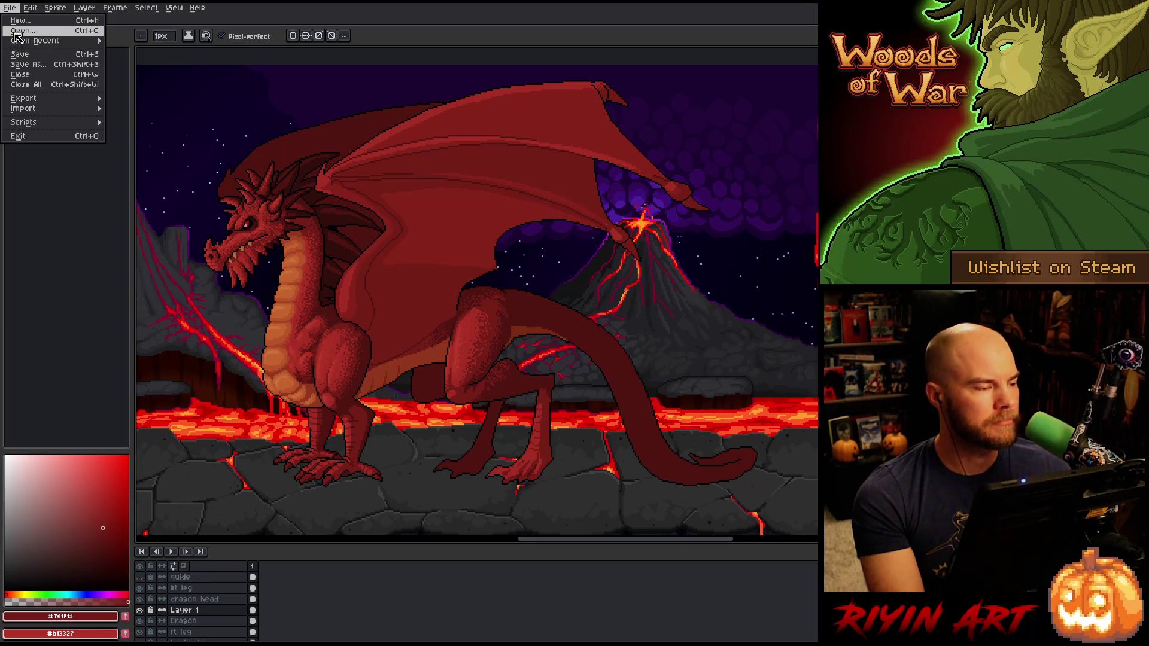
left_click(18, 31)
scroll(463, 327, "down", 3)
scroll(464, 328, "down", 10)
left_click(433, 360)
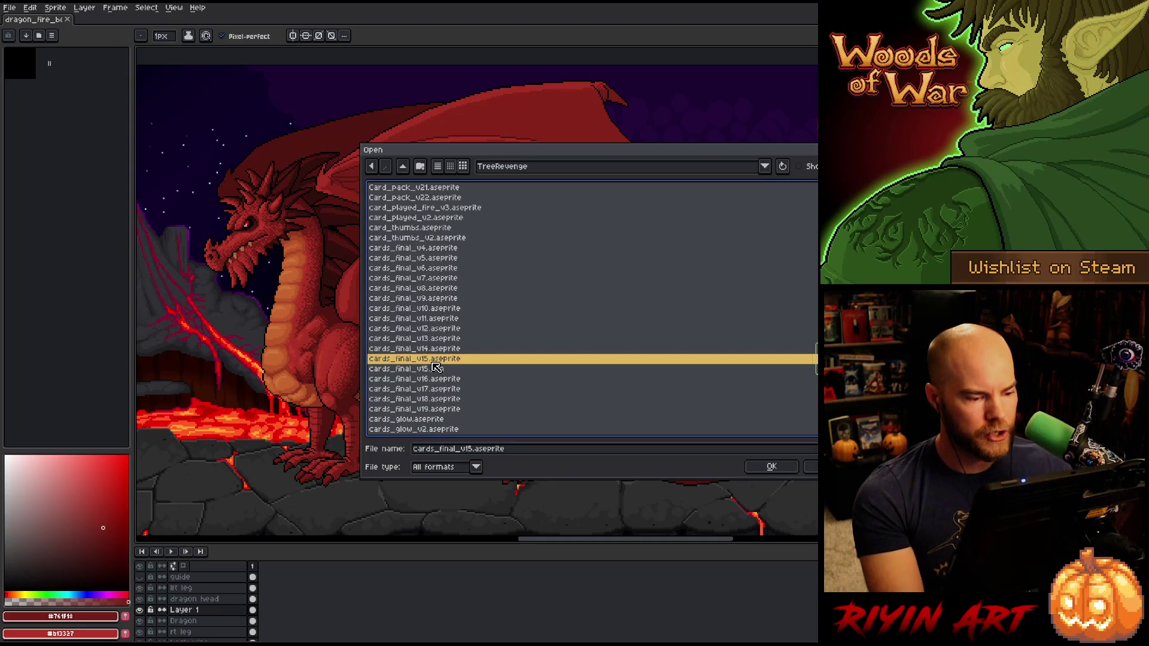
key("t")
key("v")
key("w")
scroll(443, 359, "down", 8)
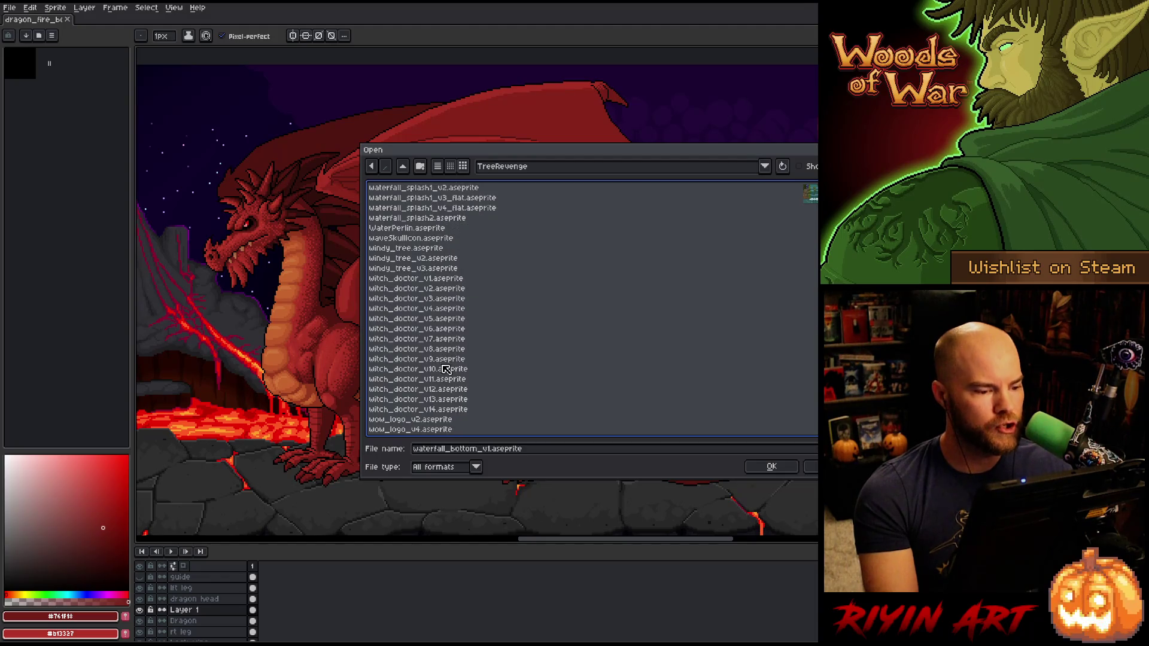
double_click(451, 410)
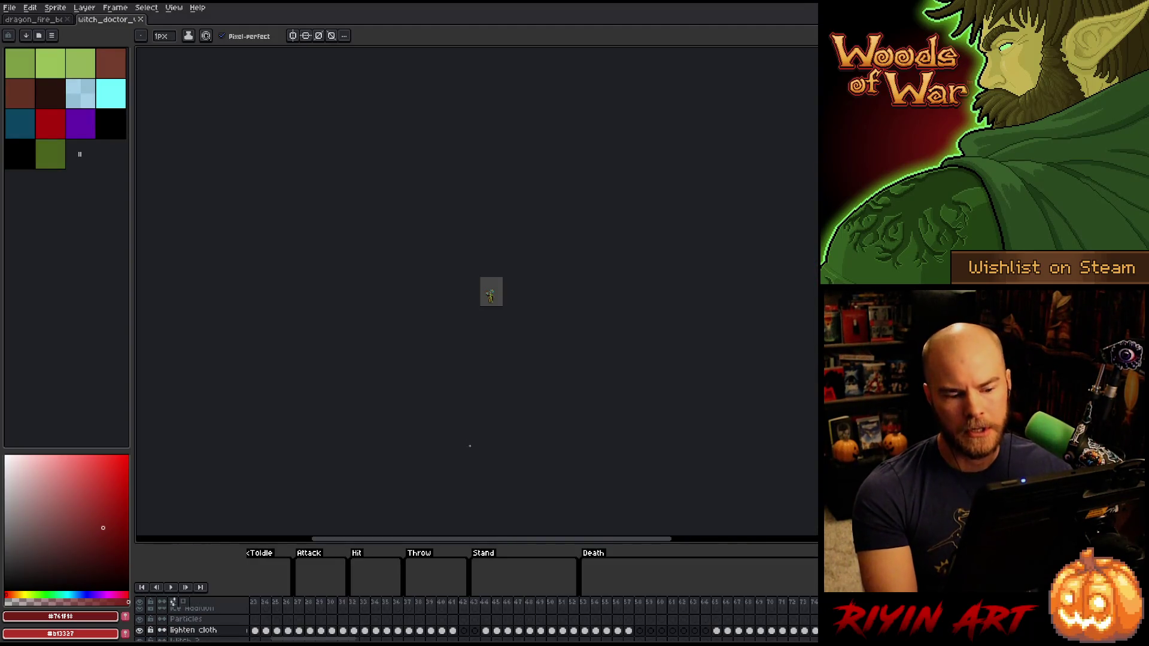
Step: Play the witch doctor animation from an early frame, stop it, and close the witch_doctor tab
scroll(506, 311, "up", 5)
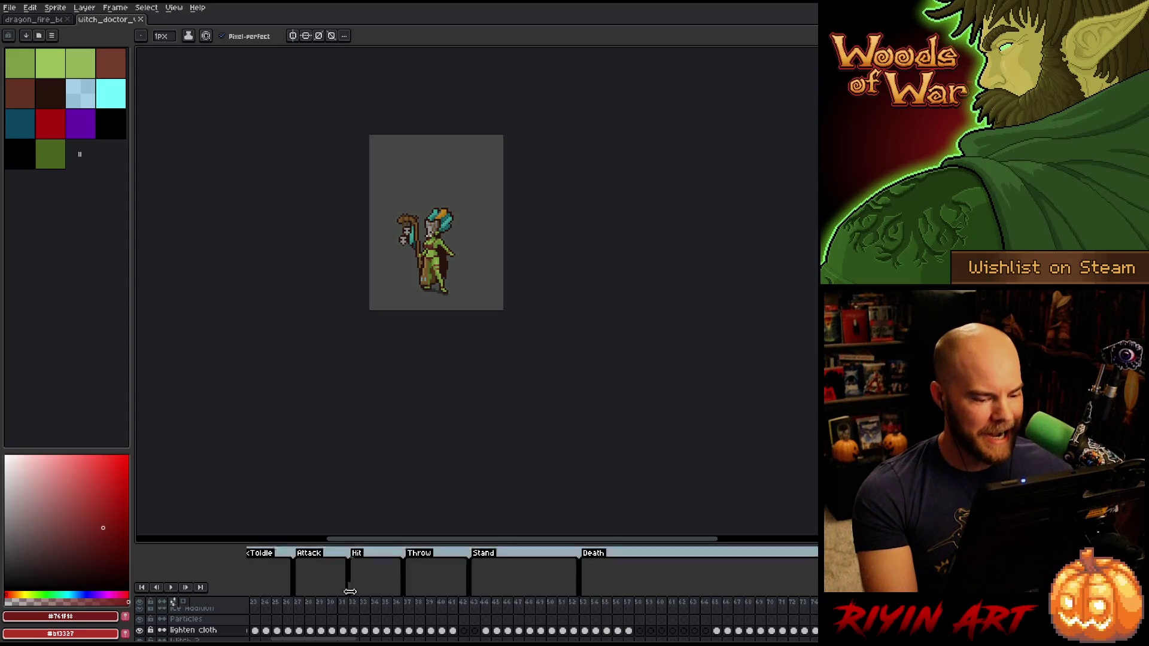
left_click_drag(344, 640, 323, 640)
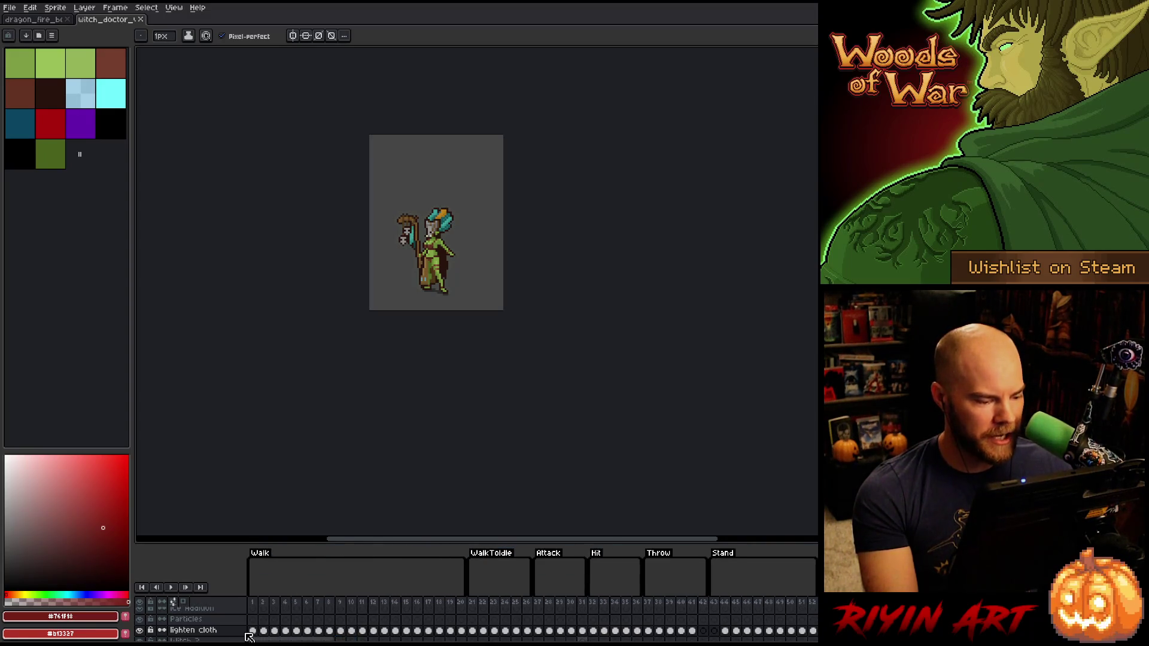
left_click(295, 602)
scroll(426, 243, "up", 5)
key("Return")
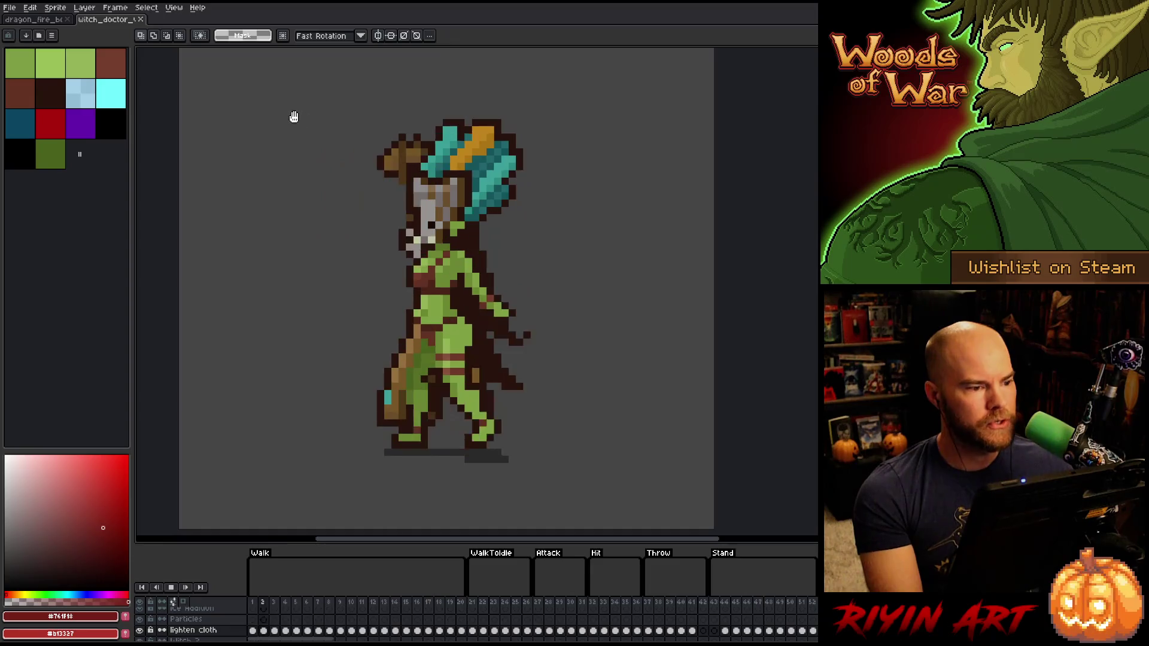
mouse_move(333, 156)
left_mouse_down()
mouse_move(552, 503)
mouse_move(590, 473)
left_mouse_up()
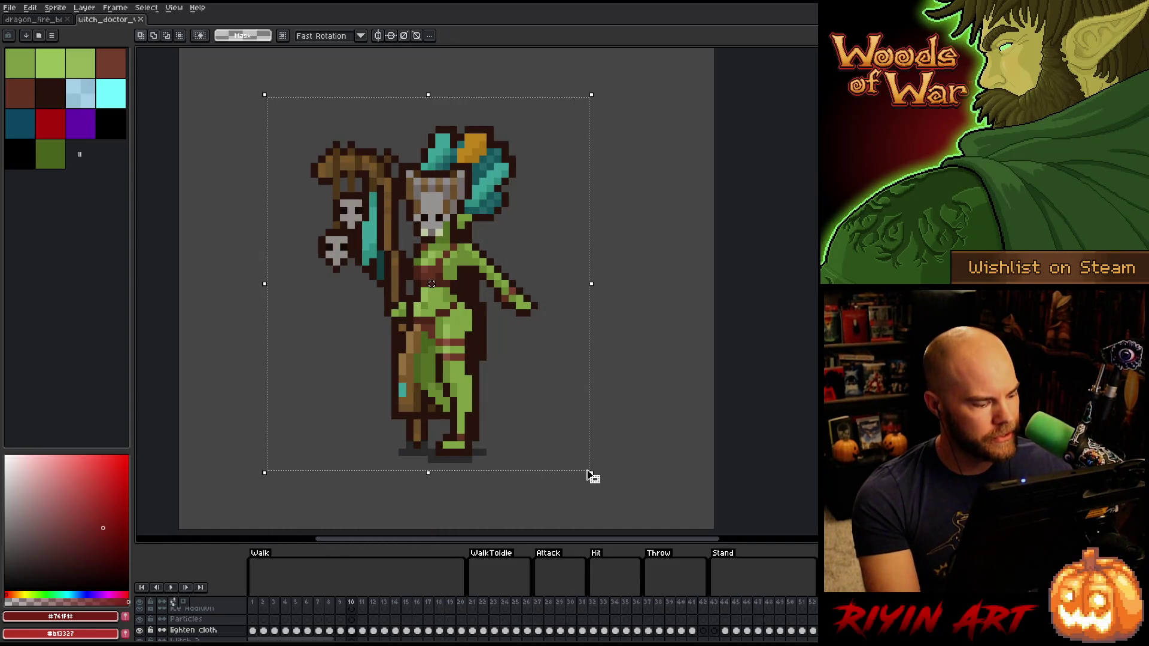
key("Return")
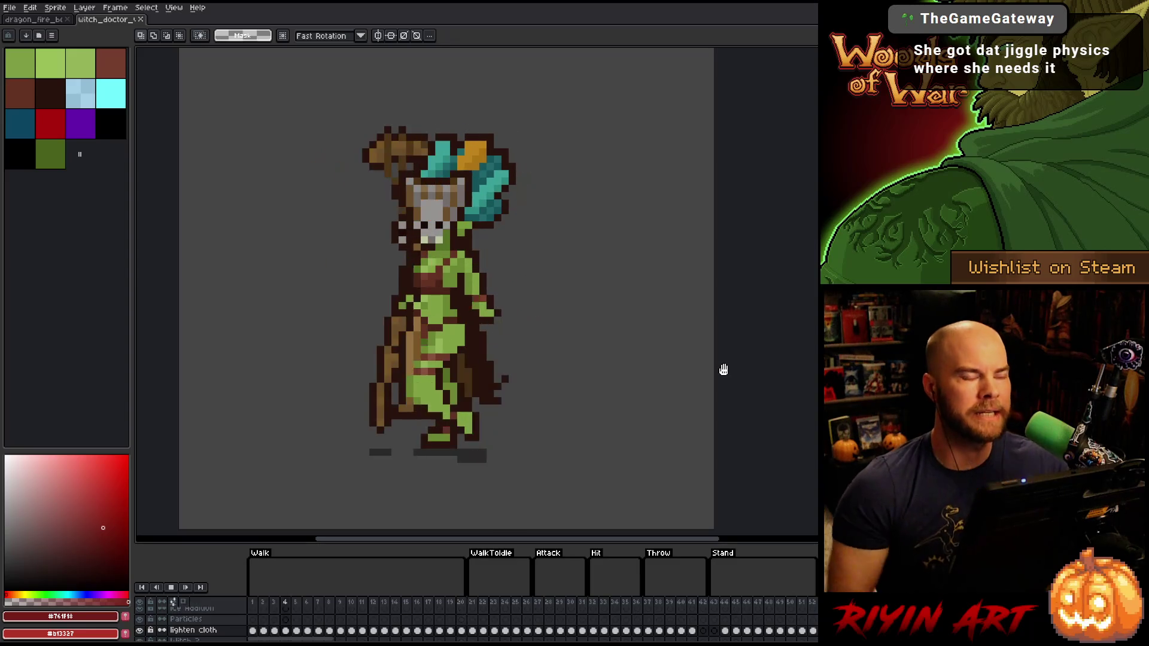
key("Return")
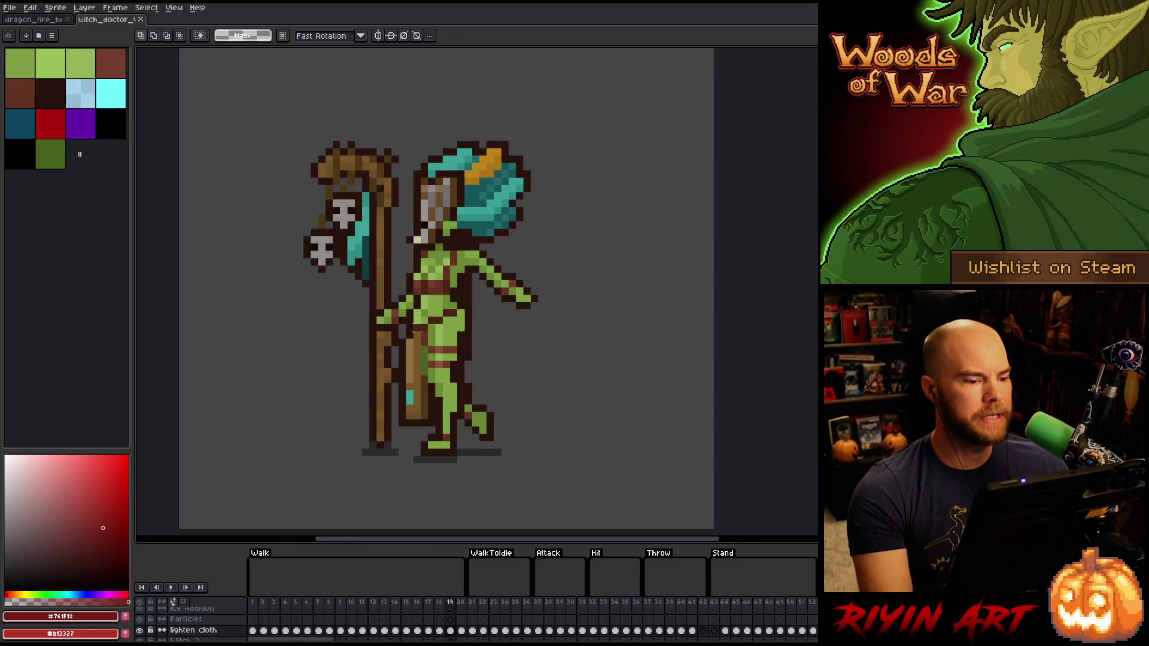
left_click(140, 19)
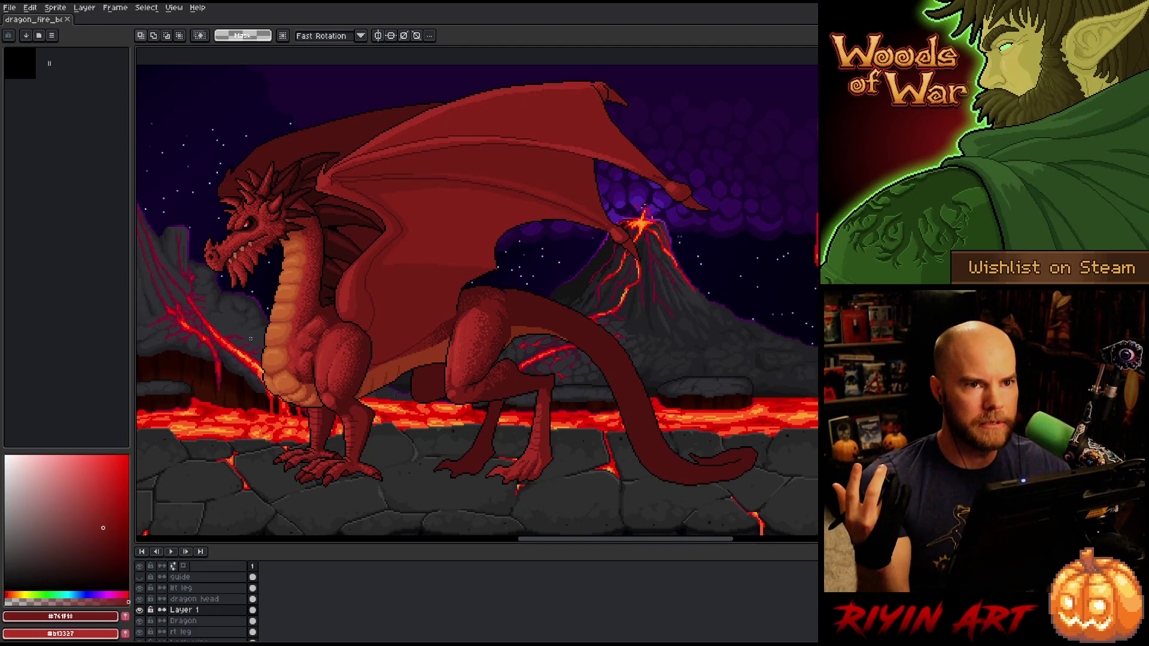
scroll(258, 384, "up", 1)
scroll(275, 343, "down", 1)
left_click_drag(275, 342, 383, 340)
scroll(369, 342, "up", 1)
scroll(383, 340, "down", 1)
scroll(383, 340, "up", 1)
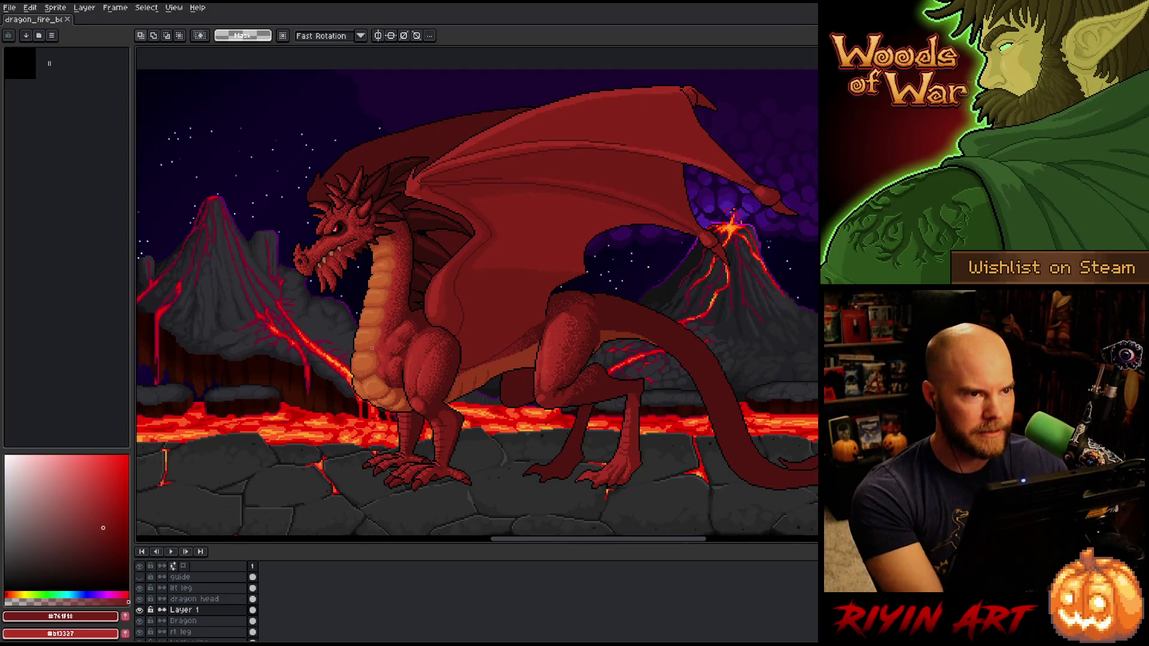
scroll(373, 347, "down", 1)
scroll(394, 328, "up", 1)
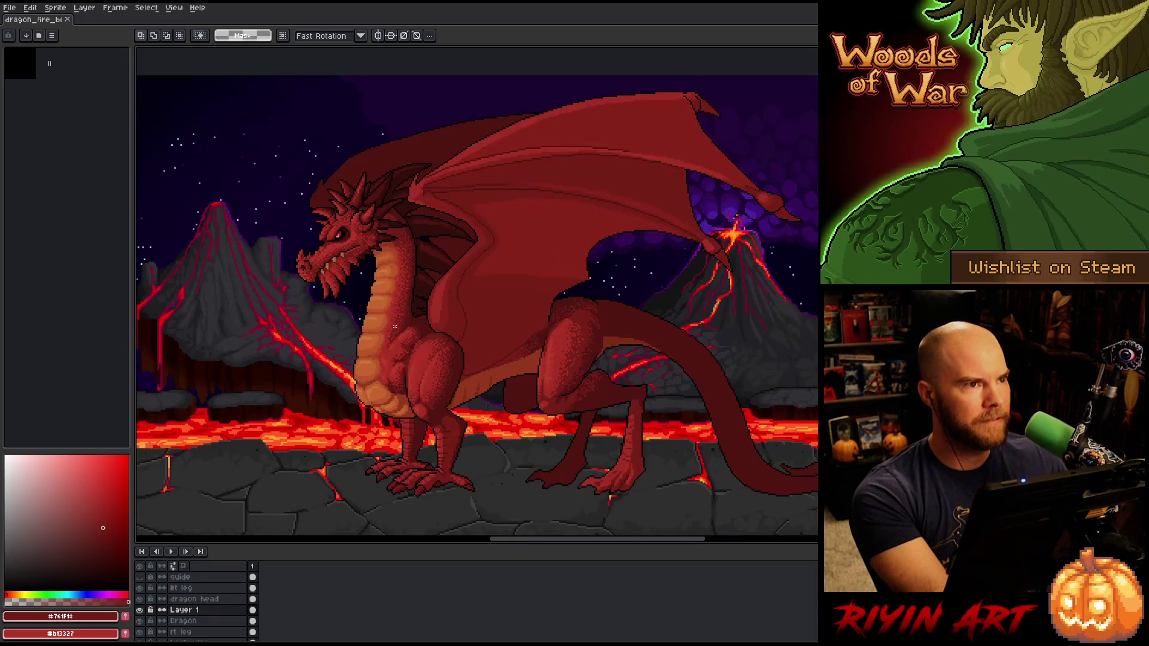
scroll(449, 317, "down", 1)
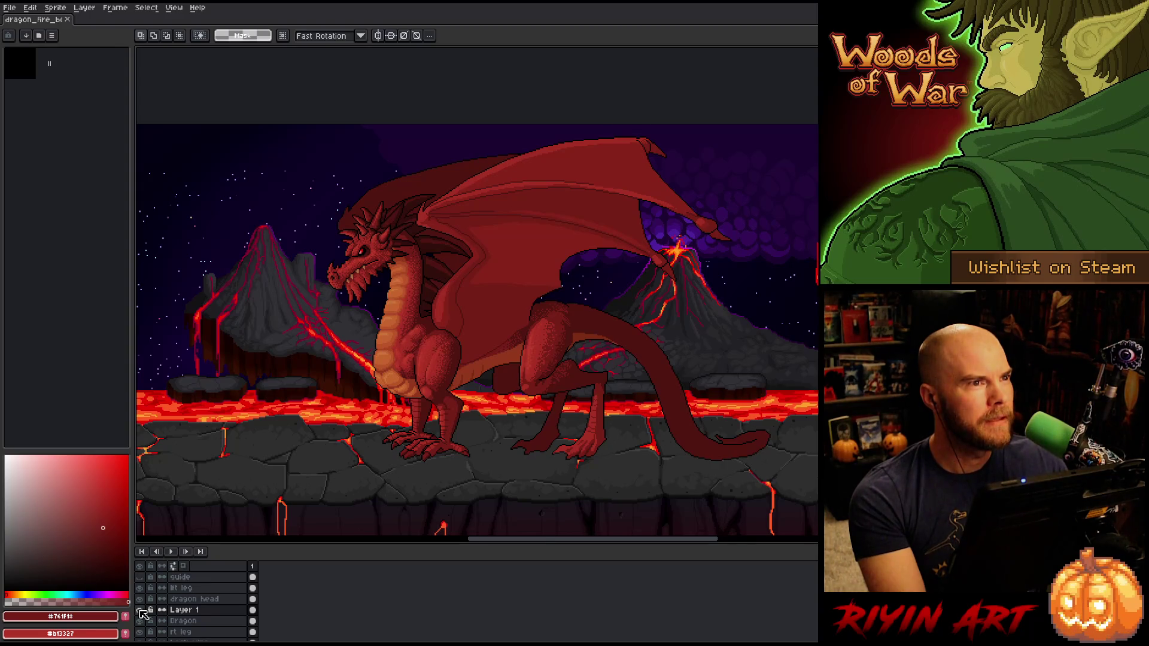
scroll(143, 614, "down", 5)
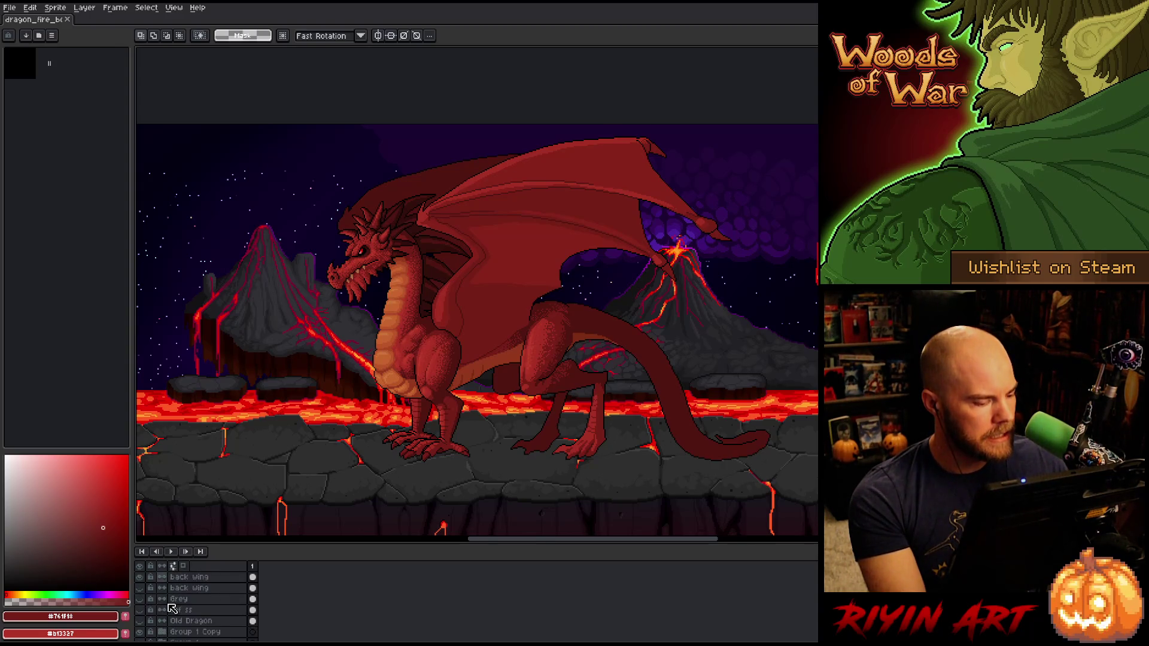
scroll(186, 609, "down", 1)
left_click(140, 599)
mouse_move(328, 351)
left_mouse_down()
mouse_move(523, 352)
mouse_move(467, 383)
mouse_move(405, 379)
left_mouse_up()
key("m")
scroll(331, 315, "up", 2)
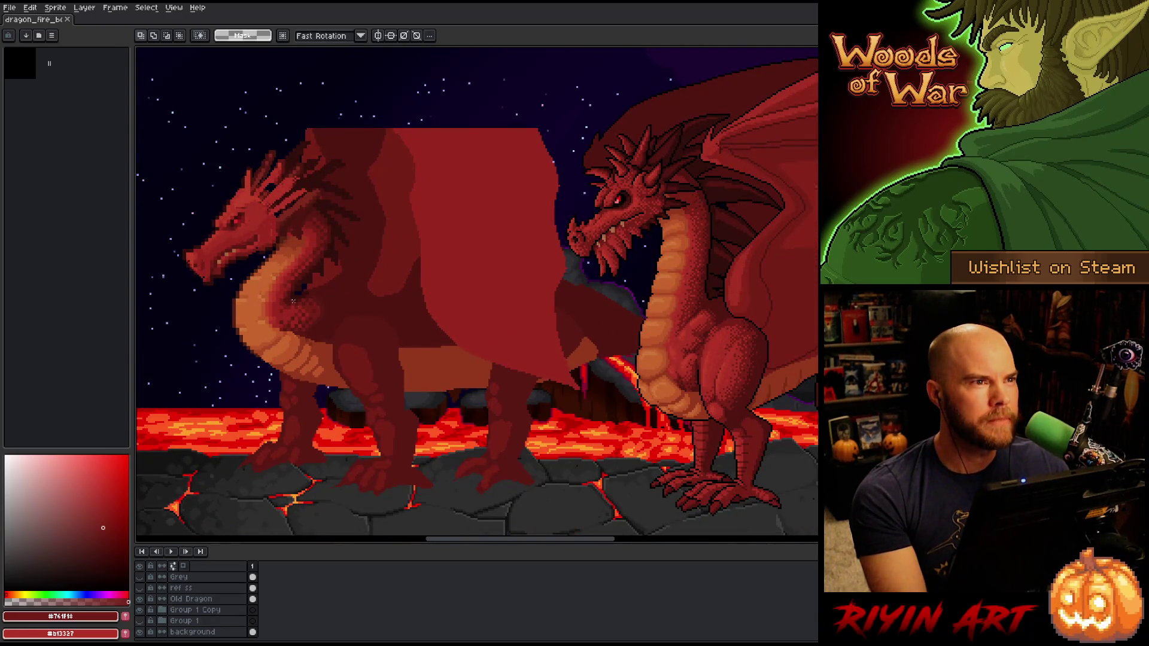
scroll(296, 305, "up", 2)
scroll(249, 339, "down", 3)
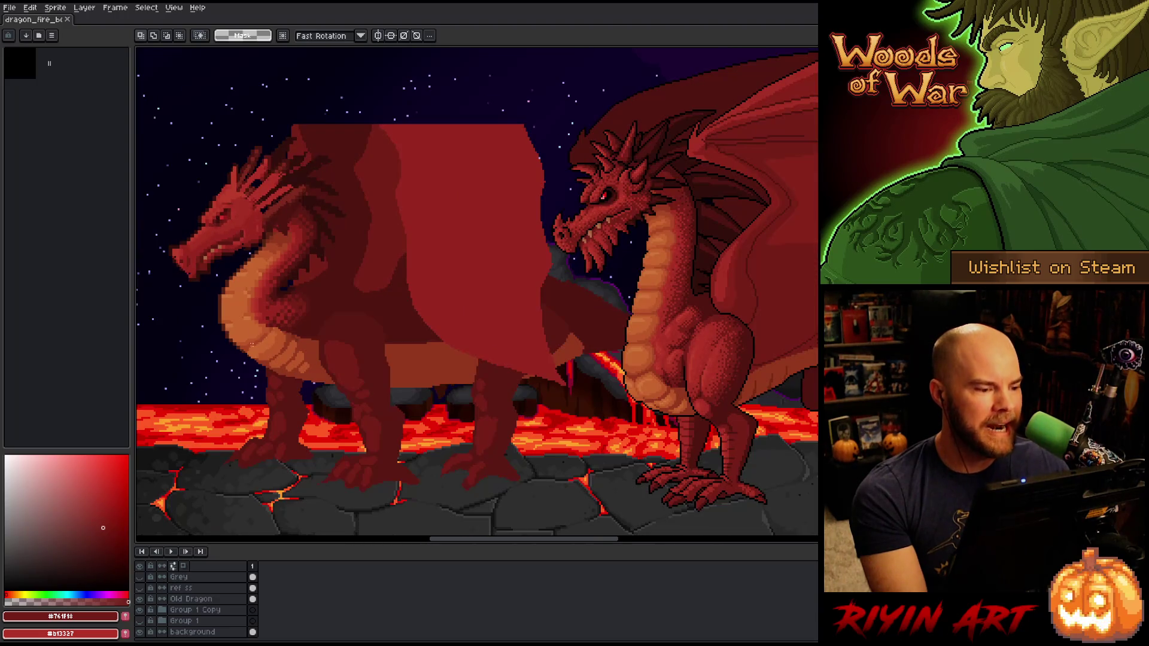
mouse_move(333, 406)
left_mouse_down()
mouse_move(415, 420)
mouse_move(409, 384)
left_mouse_up()
scroll(409, 384, "down", 1)
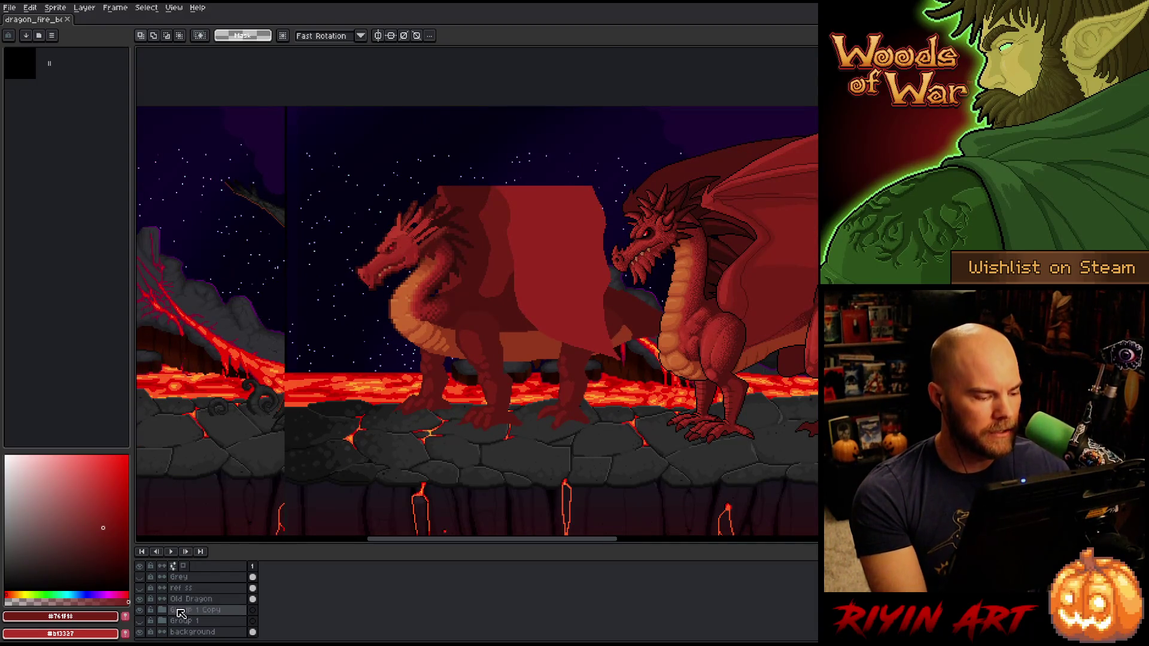
scroll(198, 605, "down", 1)
left_click(140, 602)
left_click(141, 613)
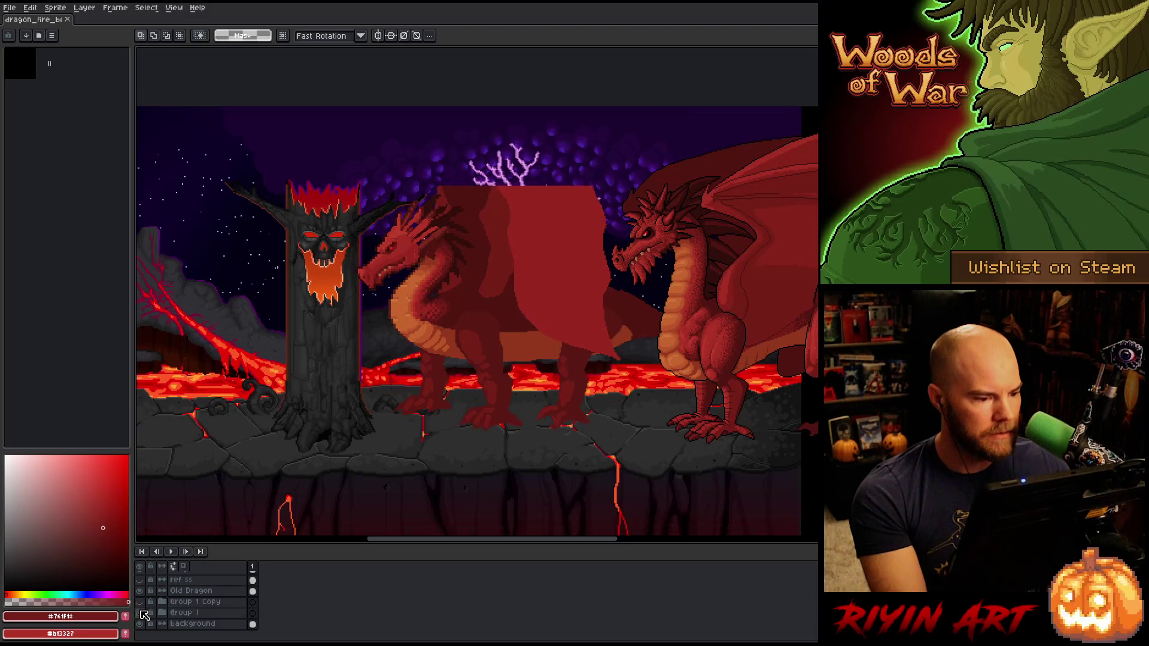
scroll(314, 230, "up", 1)
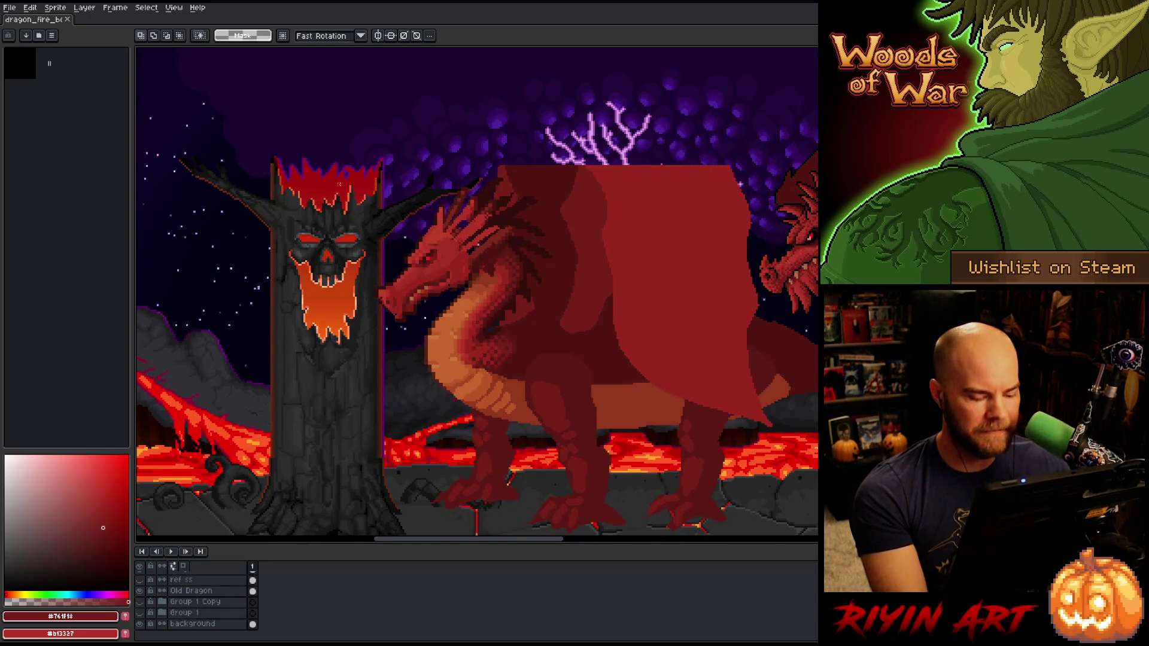
left_click_drag(200, 155, 745, 532)
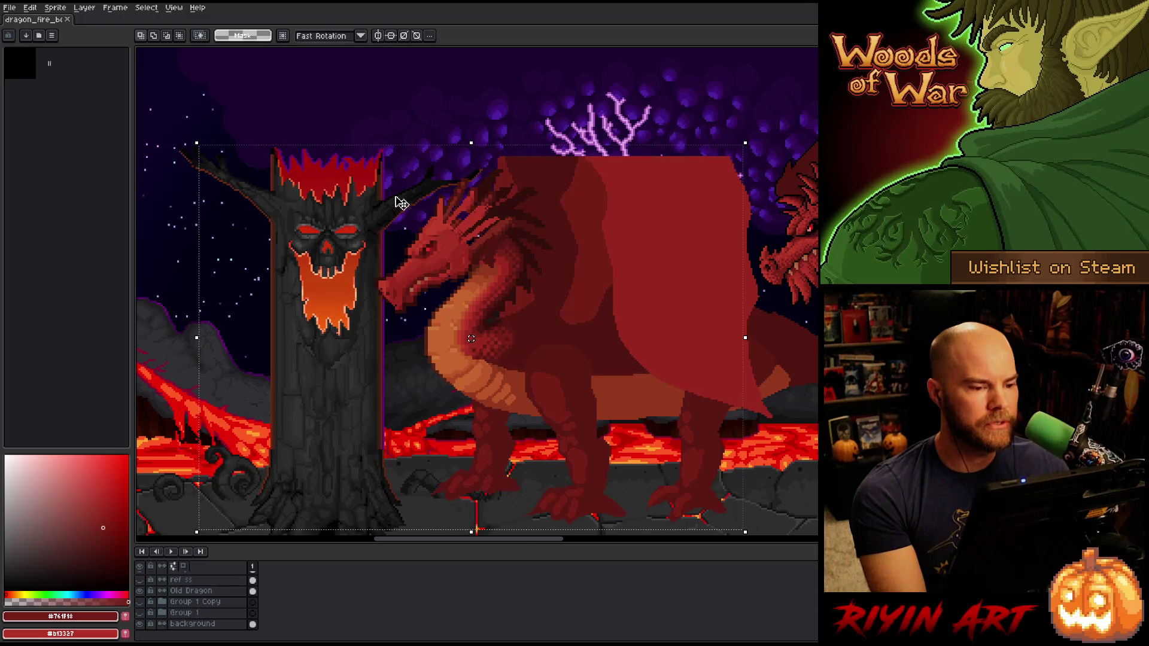
left_click(436, 109)
left_click_drag(368, 328, 298, 314)
key("m")
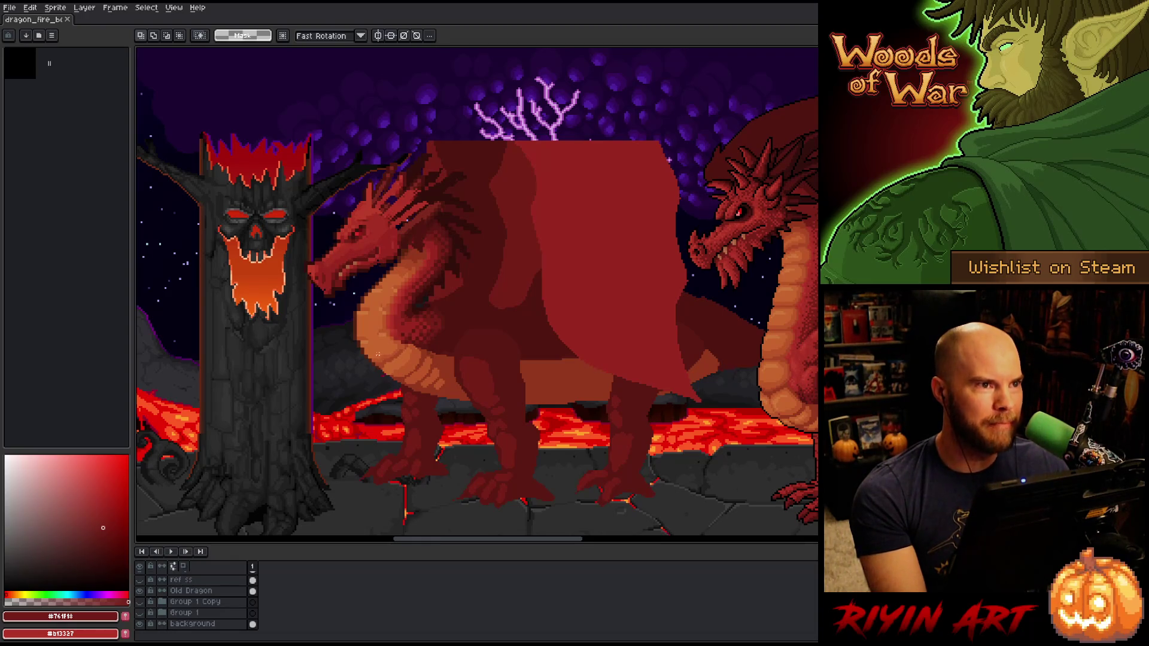
scroll(396, 348, "up", 3)
scroll(396, 322, "down", 3)
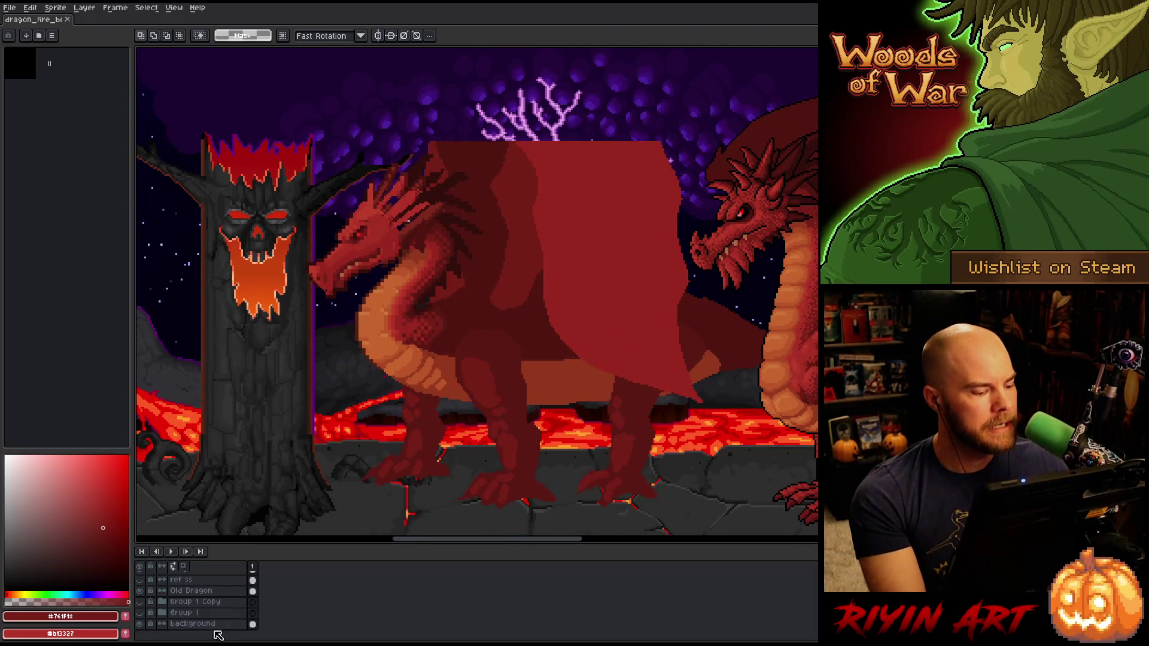
left_click(140, 591)
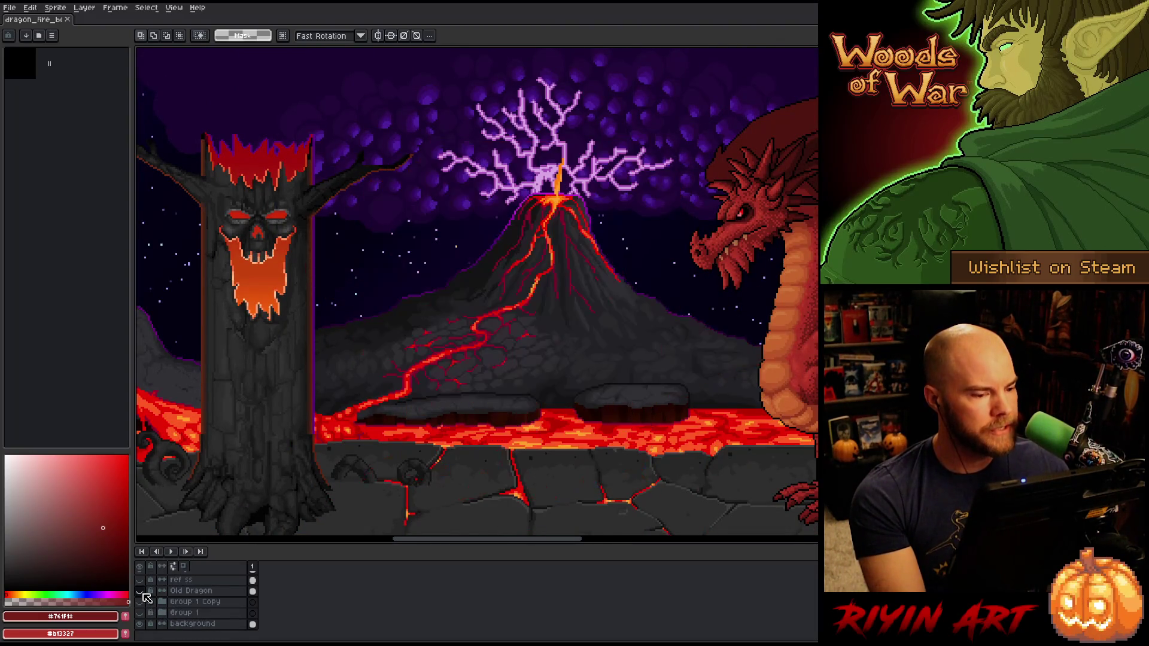
key("h")
left_click_drag(423, 405, 293, 392)
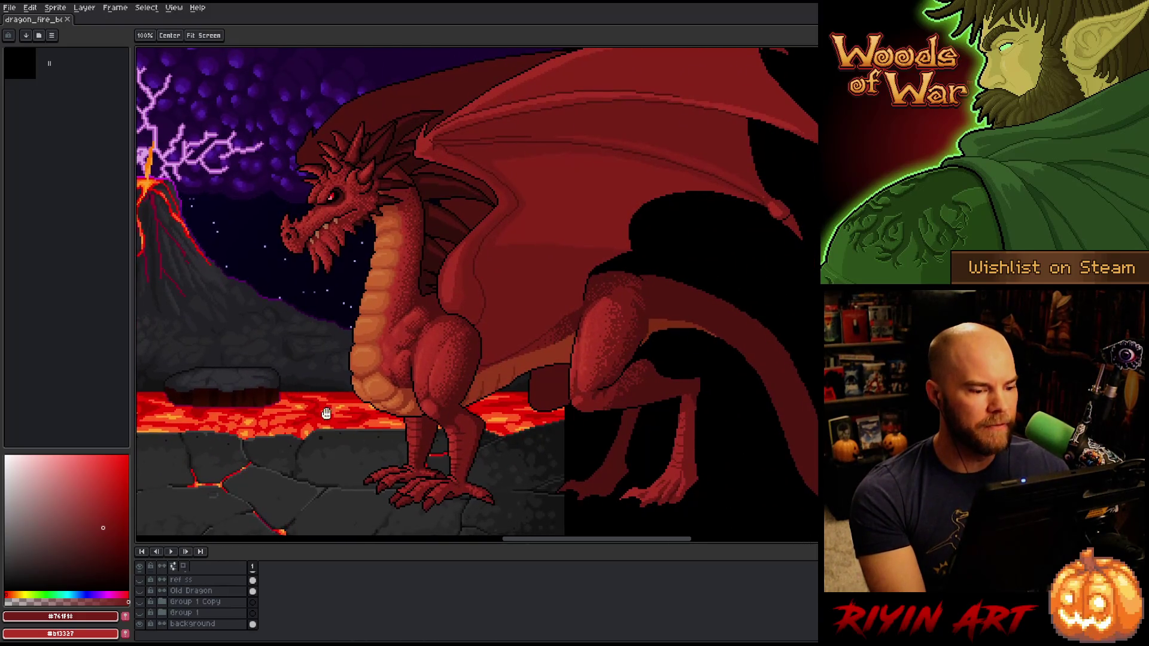
key("m")
left_click(141, 602)
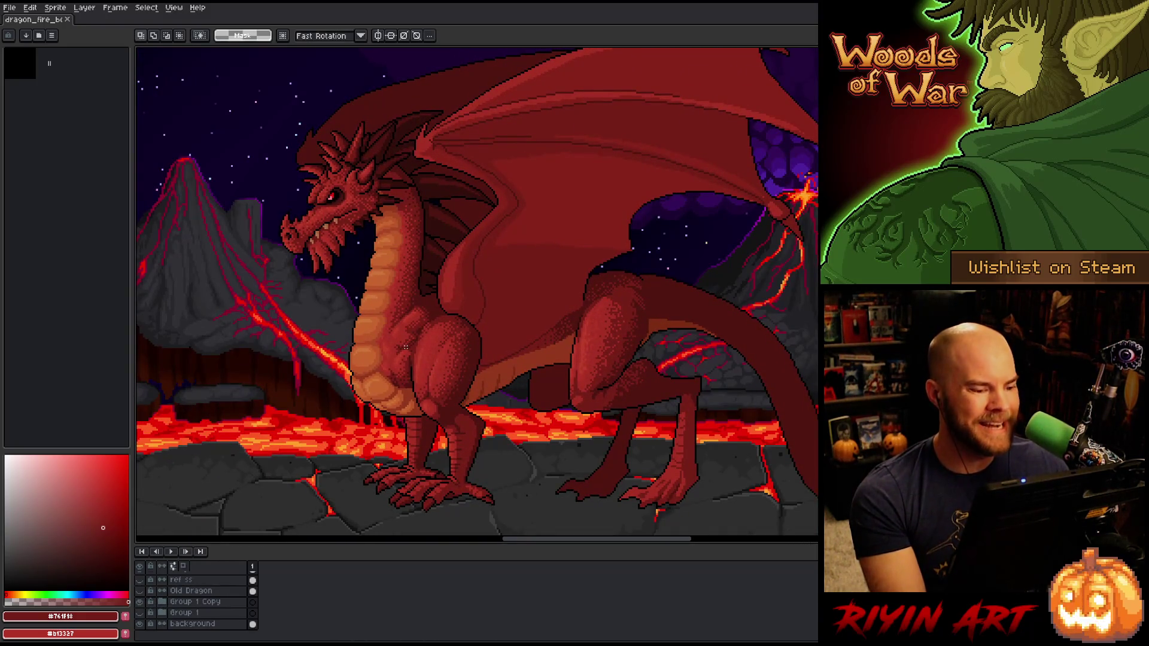
scroll(490, 377, "up", 1)
scroll(491, 377, "down", 1)
key("h")
left_click_drag(573, 366, 508, 380)
key("m")
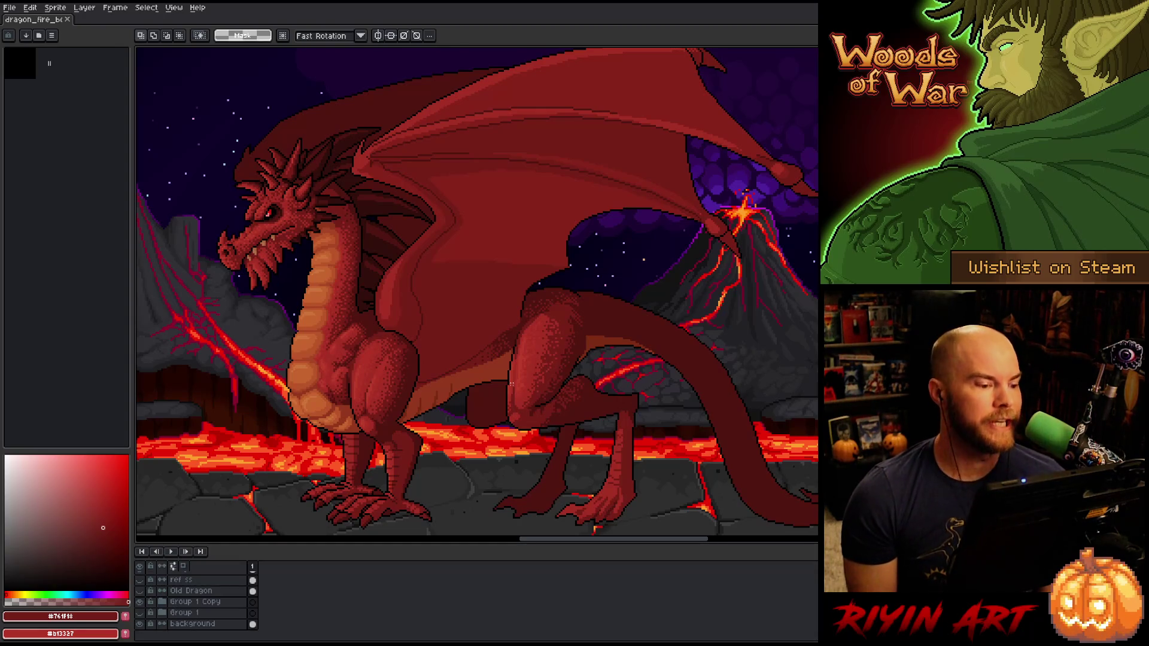
scroll(191, 606, "up", 5)
scroll(191, 606, "up", 3)
Step: On Layer 1 with the 1px pencil, sample lighter, dark and mid chest reds, ending on #761f18
left_click(190, 601)
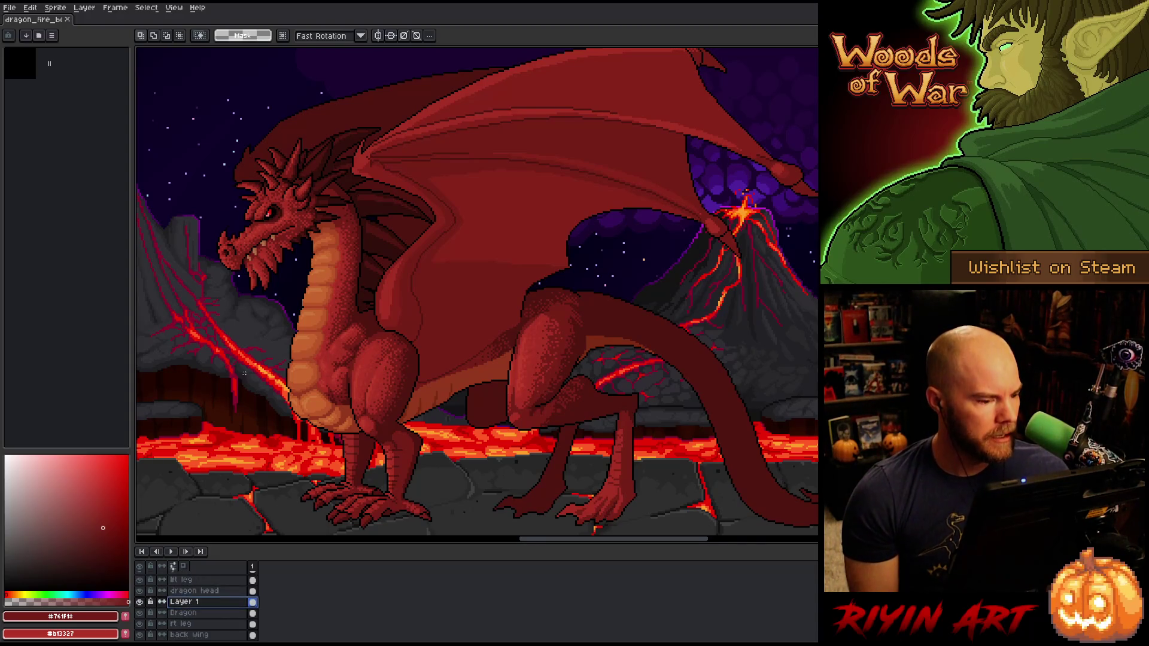
scroll(244, 374, "up", 3)
key("i")
key("b")
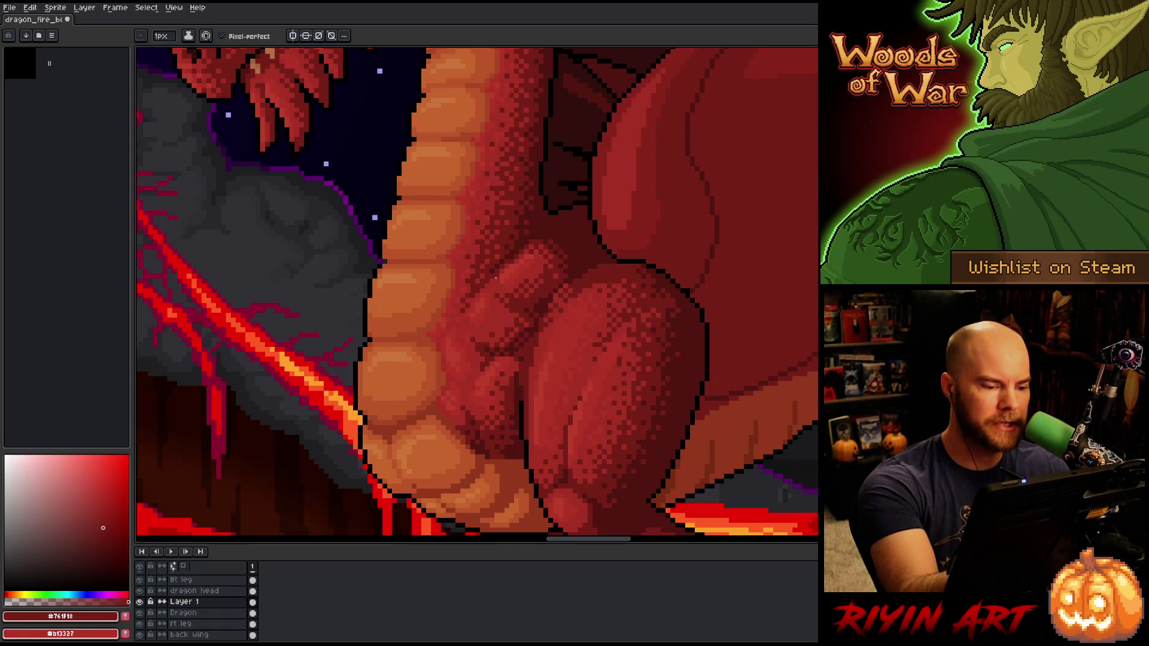
left_click(467, 333, "alt")
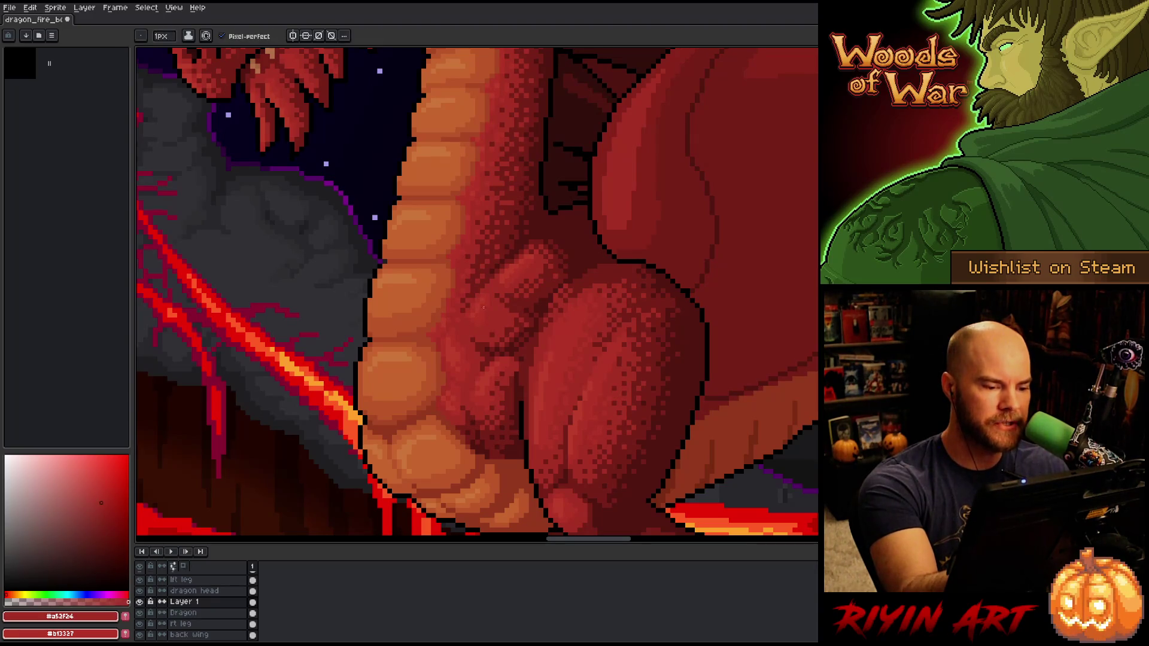
left_click(461, 349, "alt")
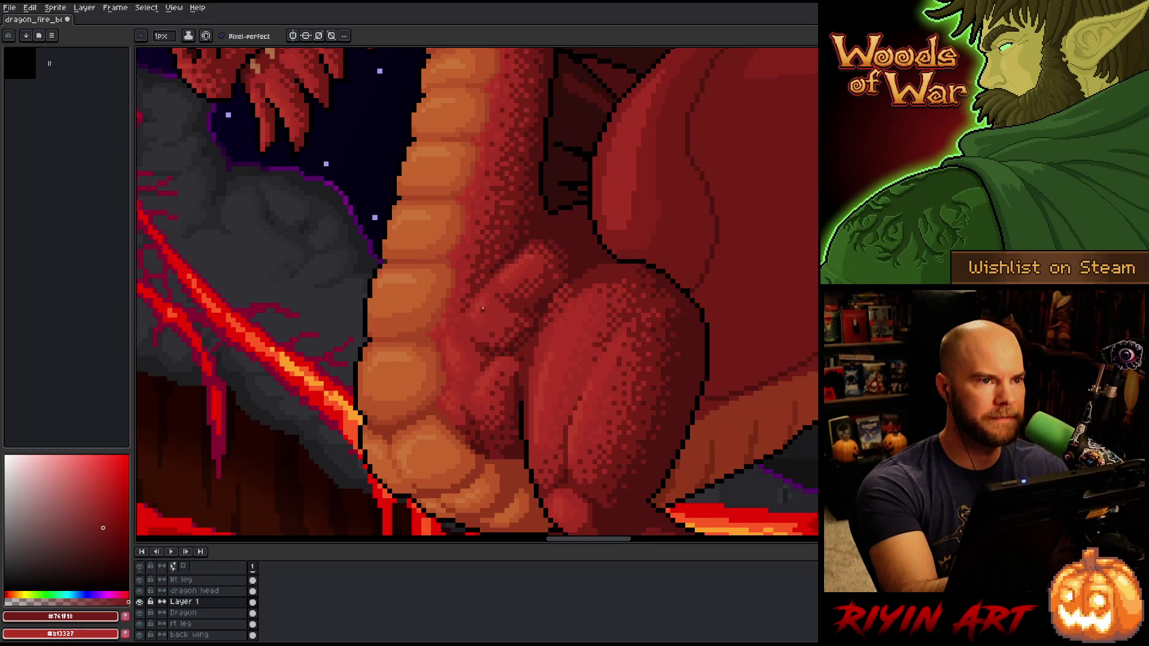
left_click(495, 361, "alt")
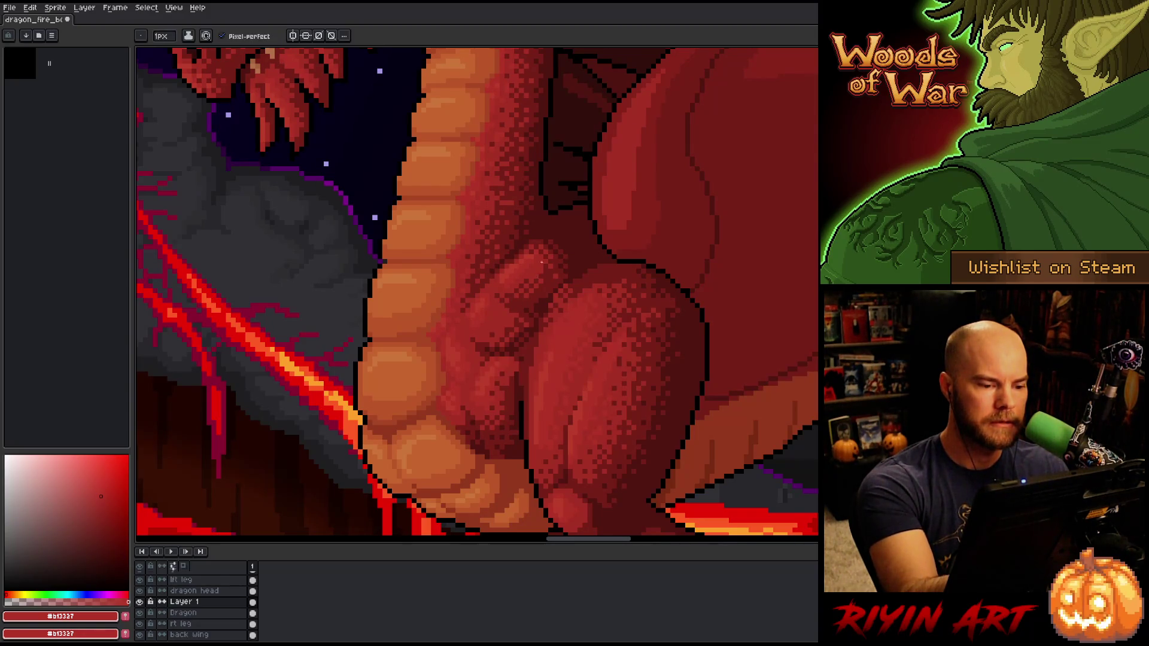
left_click(481, 315, "alt")
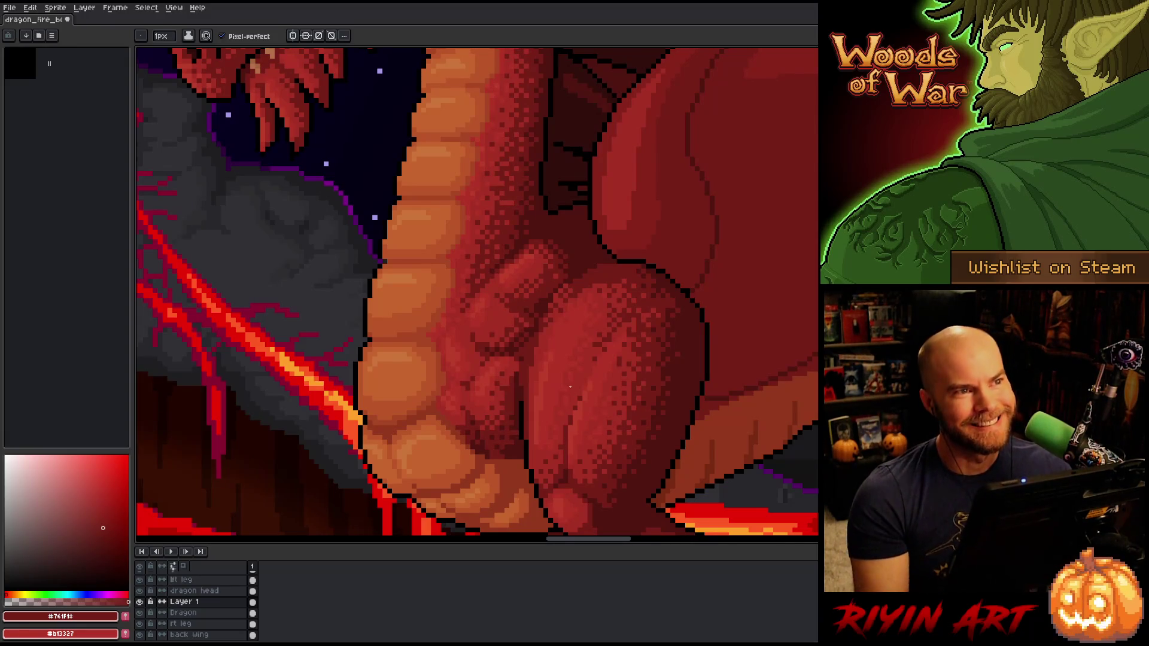
scroll(544, 366, "down", 3)
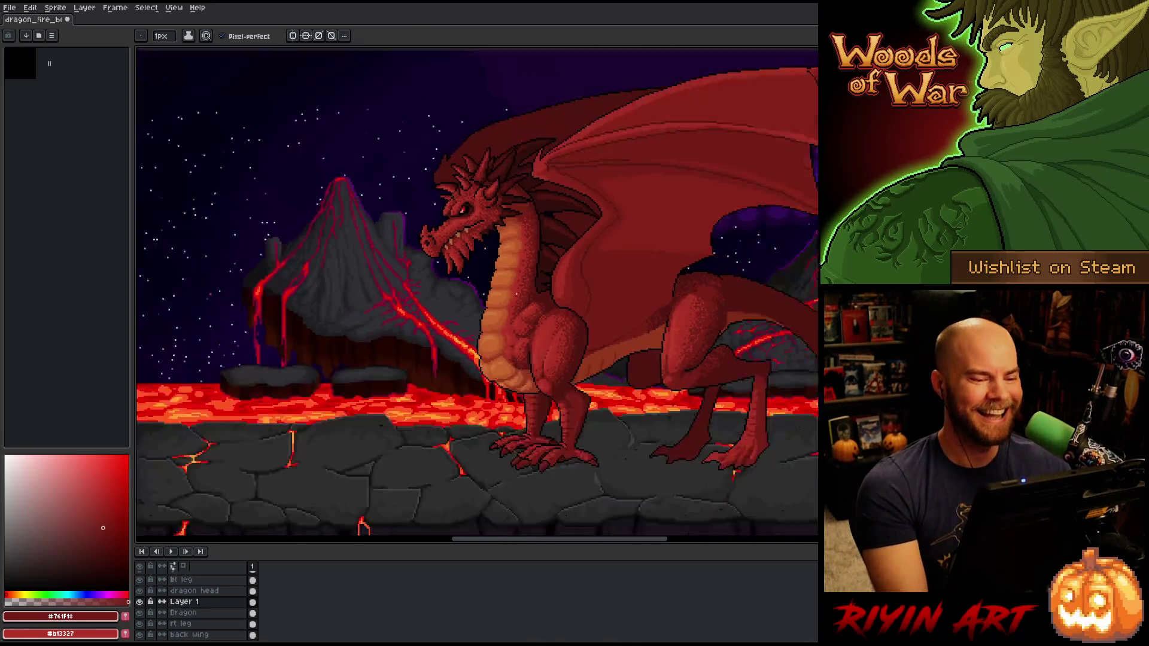
scroll(535, 330, "up", 4)
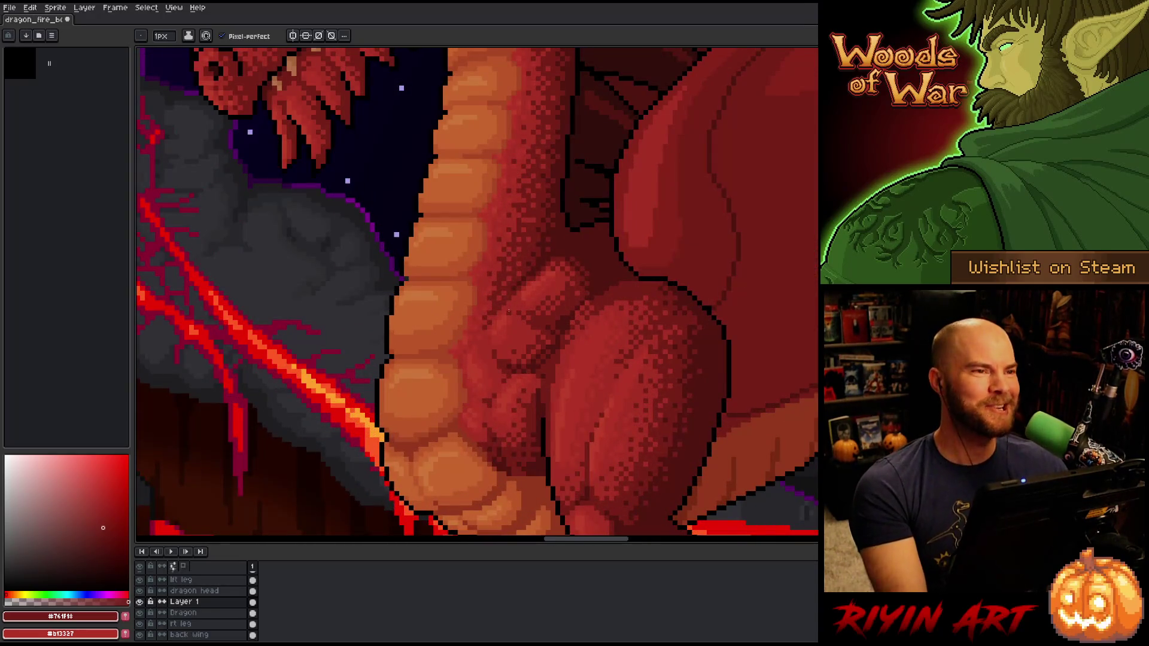
scroll(509, 311, "down", 3)
scroll(518, 315, "up", 3)
scroll(525, 319, "down", 2)
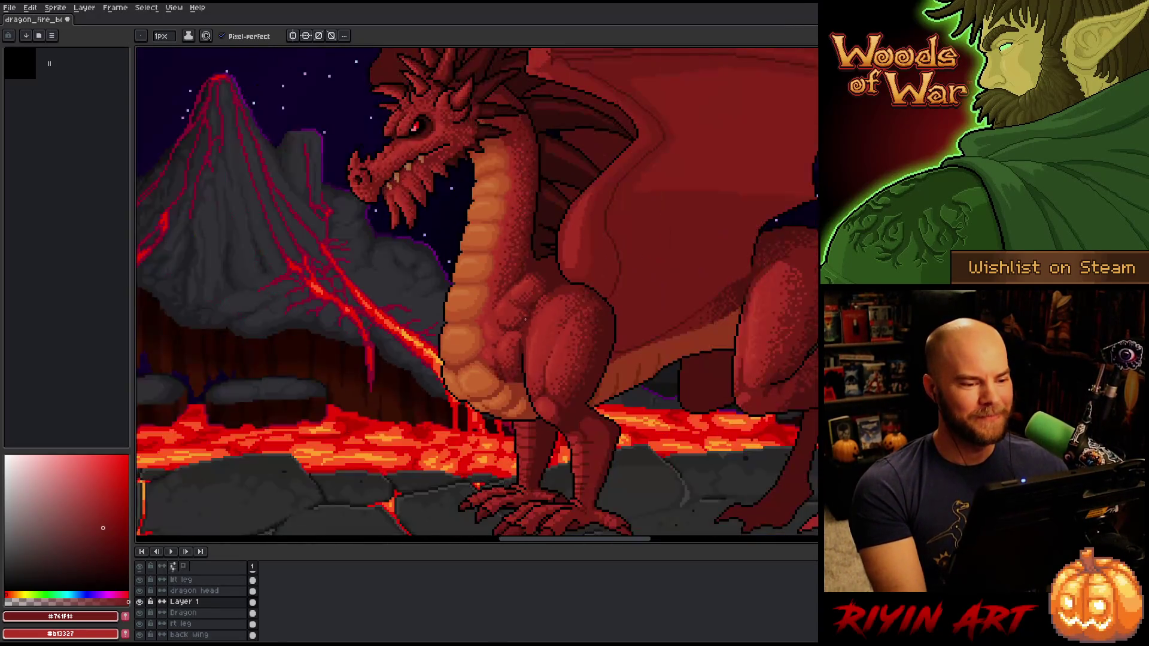
scroll(525, 319, "up", 3)
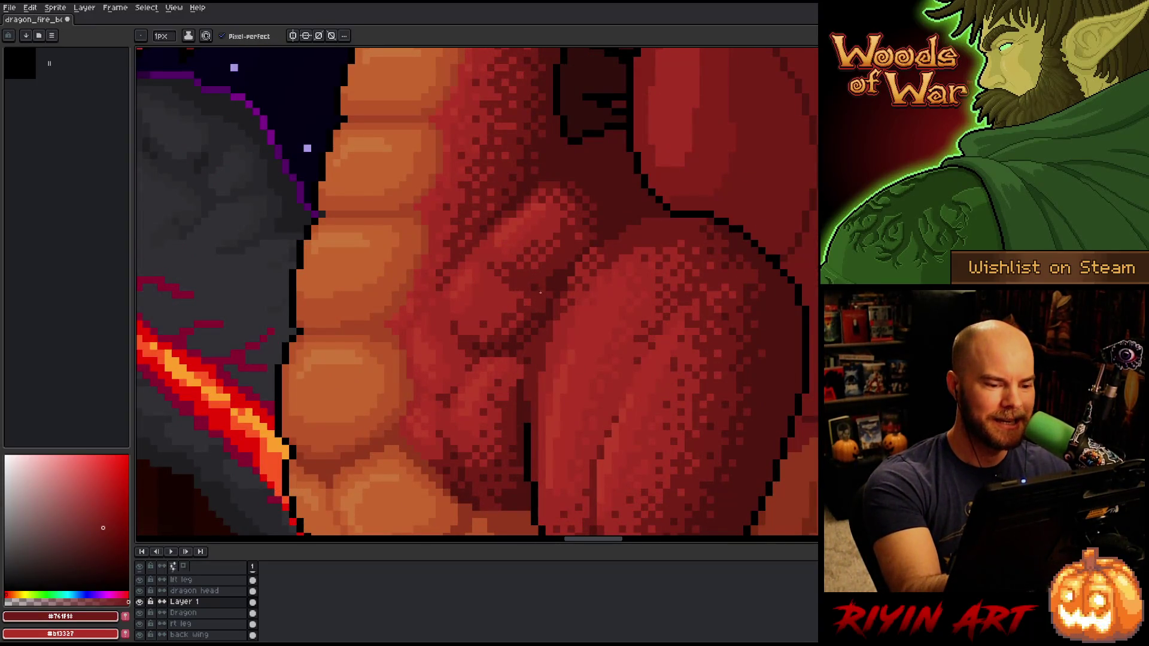
scroll(567, 352, "down", 3)
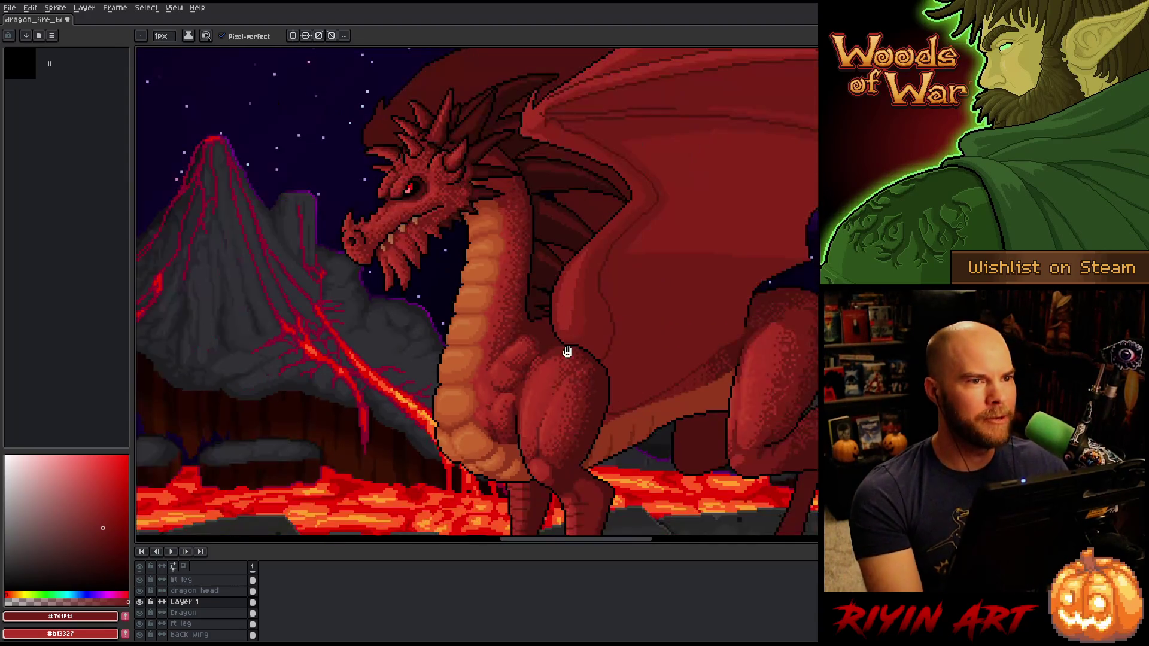
scroll(453, 376, "down", 3)
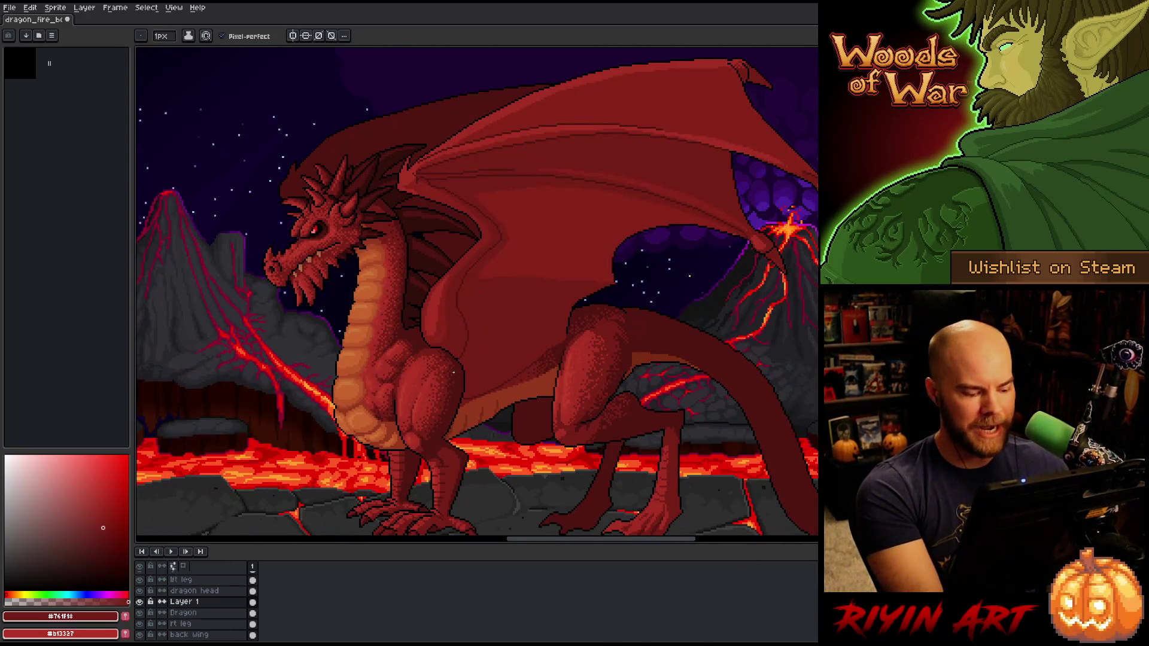
mouse_move(426, 363)
left_mouse_down()
mouse_move(410, 333)
mouse_move(380, 333)
mouse_move(405, 349)
left_mouse_up()
key("b")
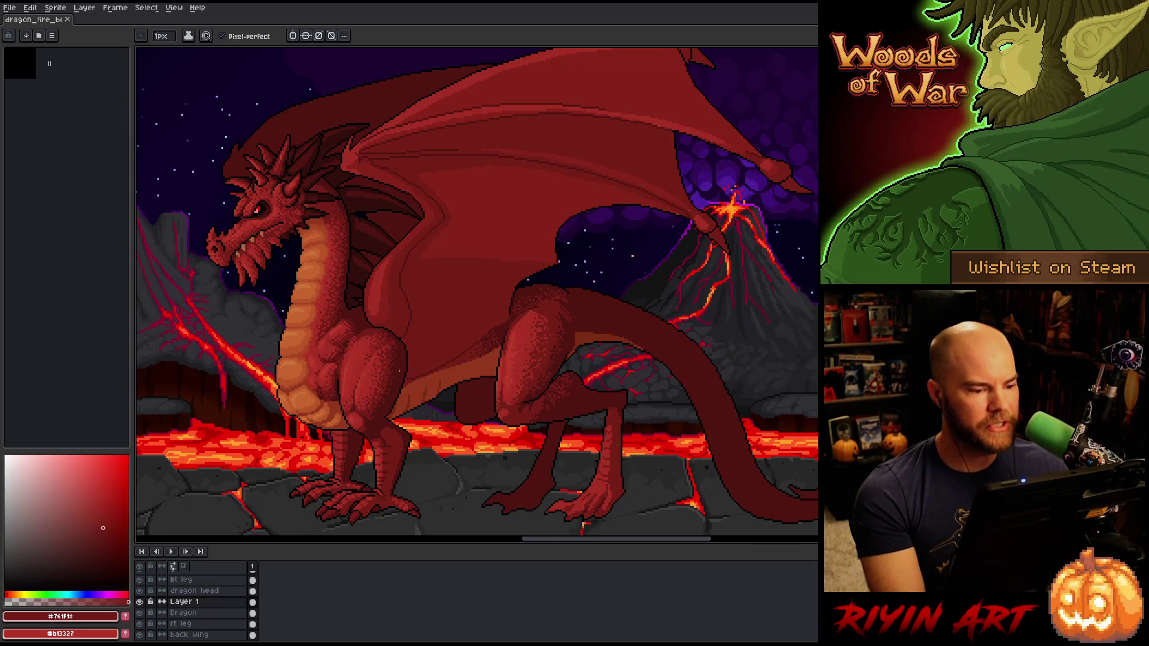
mouse_move(405, 361)
left_mouse_down()
mouse_move(447, 400)
mouse_move(374, 413)
mouse_move(338, 397)
mouse_move(369, 400)
left_mouse_up()
scroll(419, 371, "down", 1)
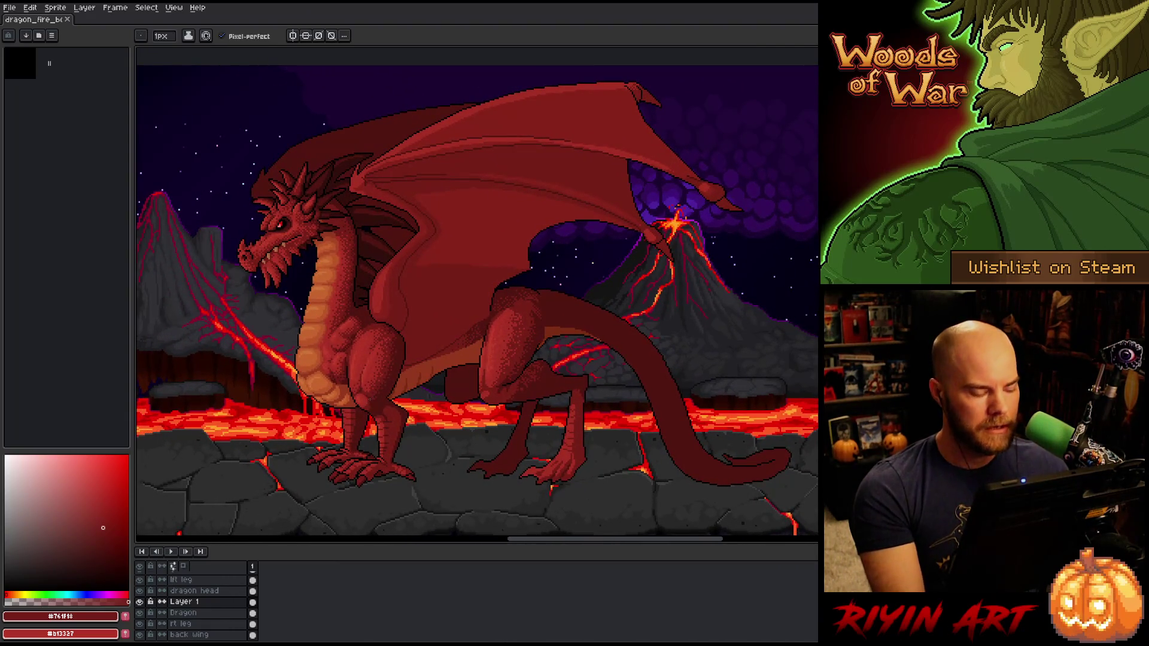
key("v")
Step: Hide the interface for a full-screen canvas and pan the view slightly left
key("ctrl+f")
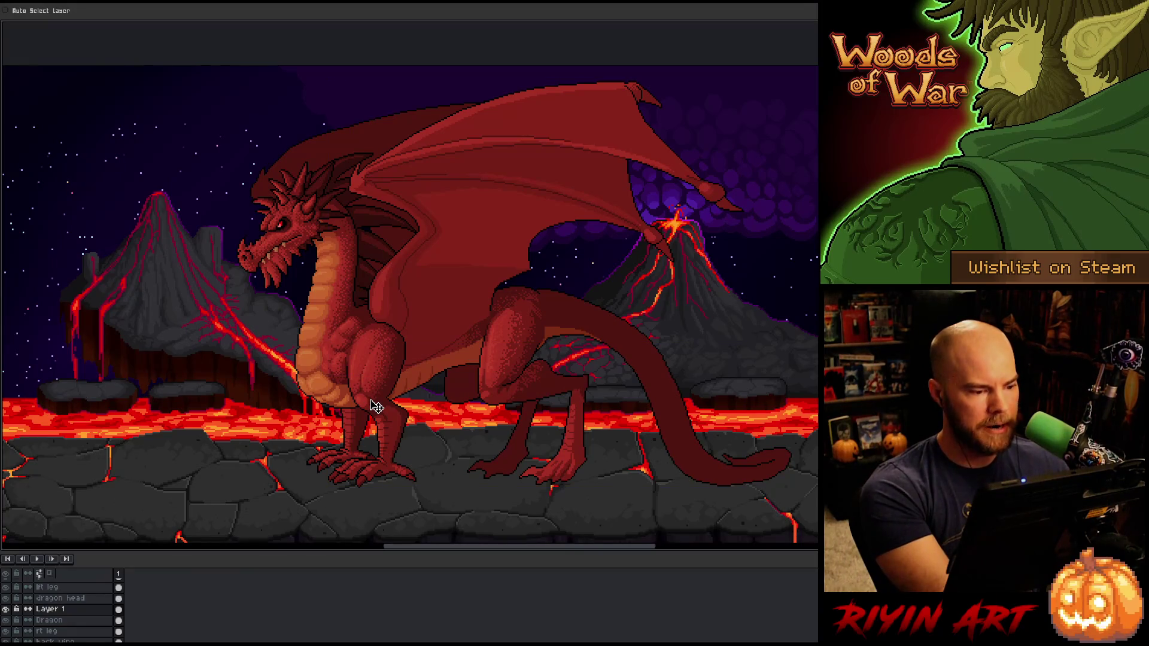
key("h")
left_click_drag(443, 419, 376, 416)
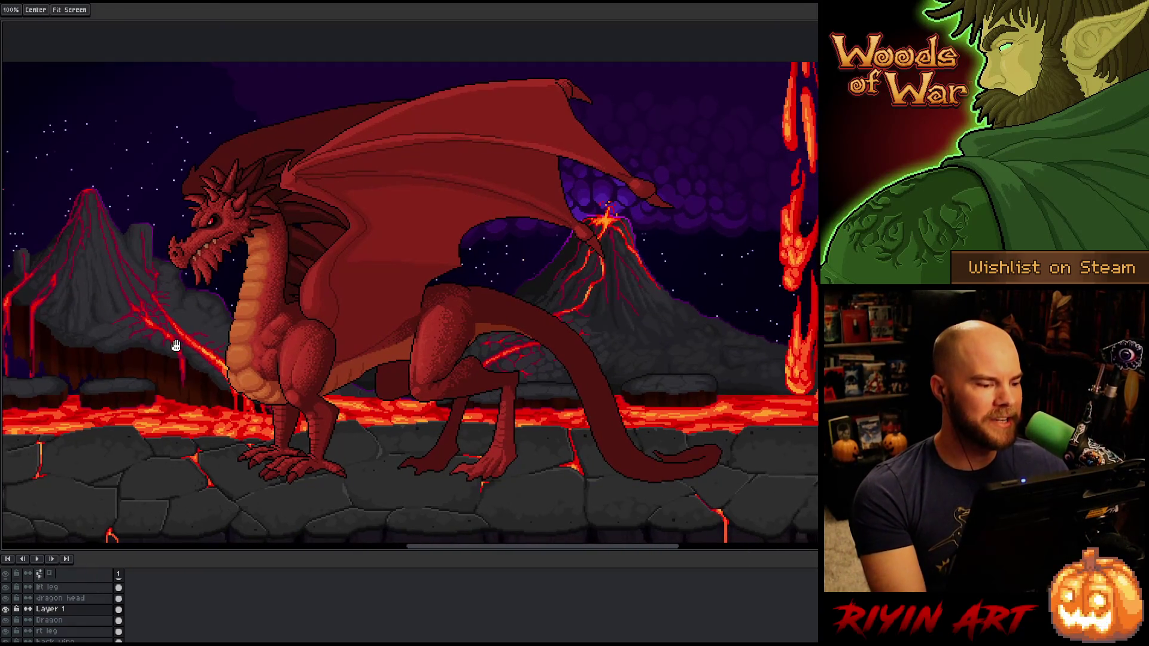
left_click_drag(320, 374, 287, 369)
key("b")
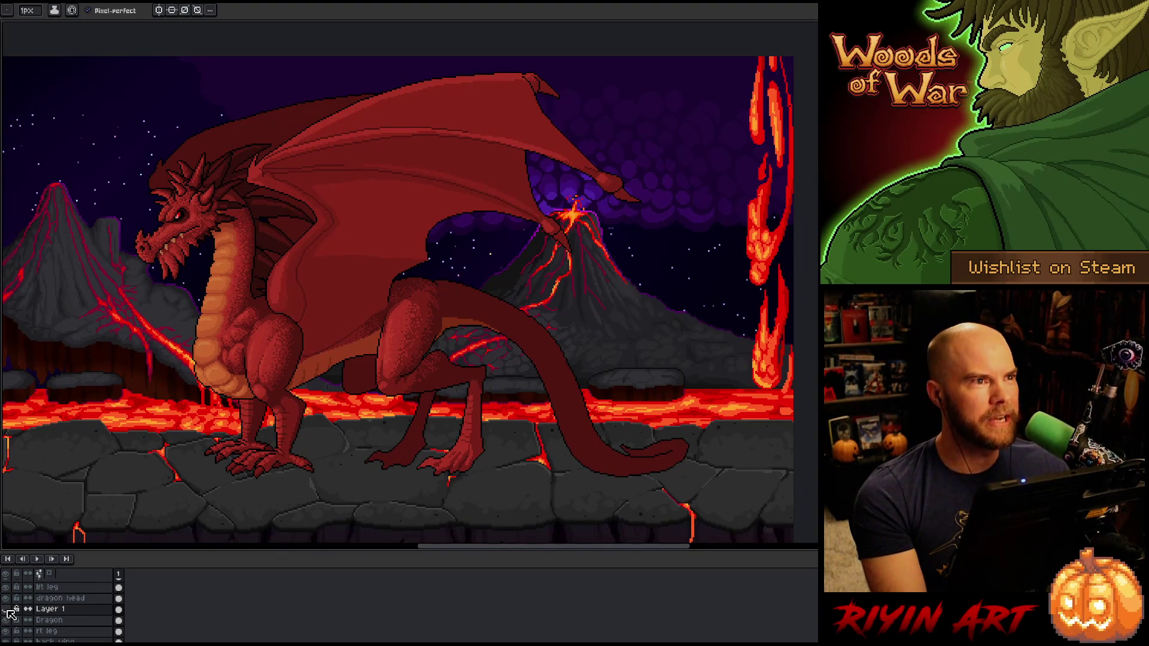
Step: Toggle Layer 1's visibility on and off to compare the dragon's chest patch
left_click(6, 609)
left_click(5, 609)
left_click(6, 609)
left_click(6, 609)
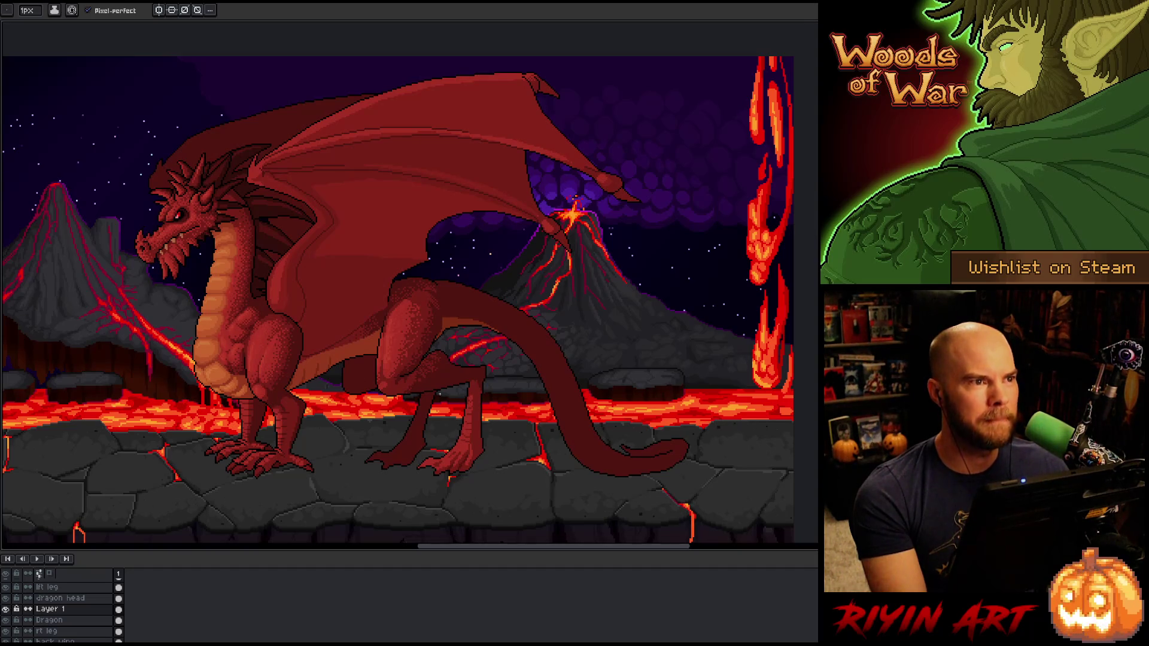
left_click_drag(555, 417, 584, 415)
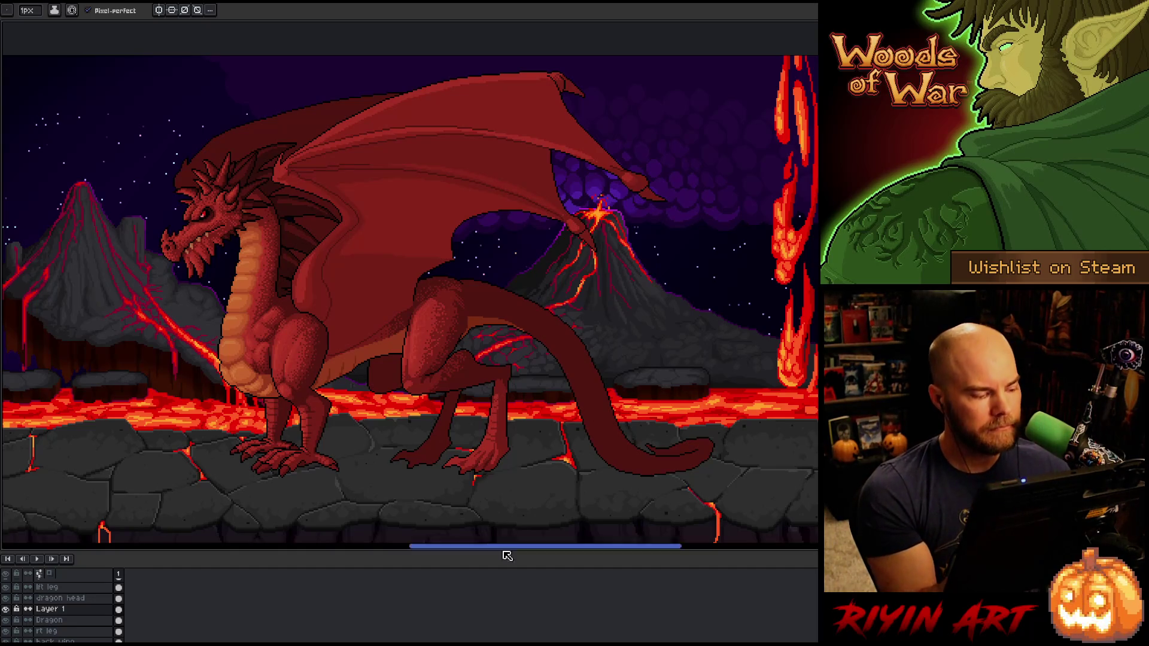
Step: Make the lft leg layer active, then hide the background to see the dragon alone
scroll(58, 599, "up", 1)
left_click(59, 595)
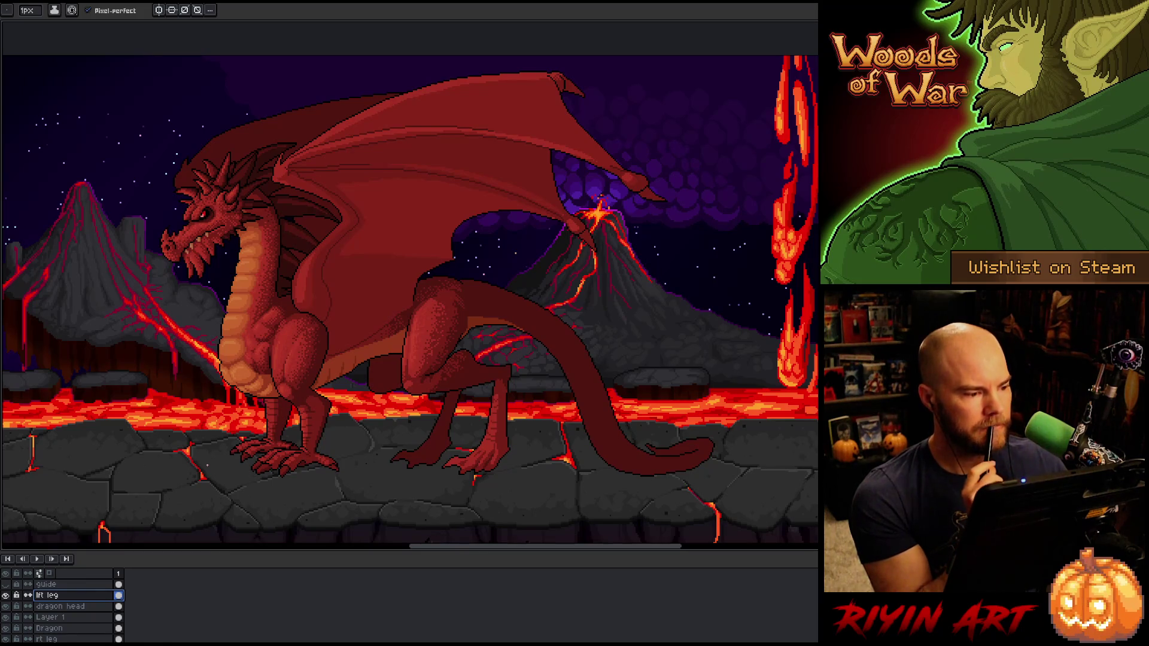
scroll(207, 464, "down", 1)
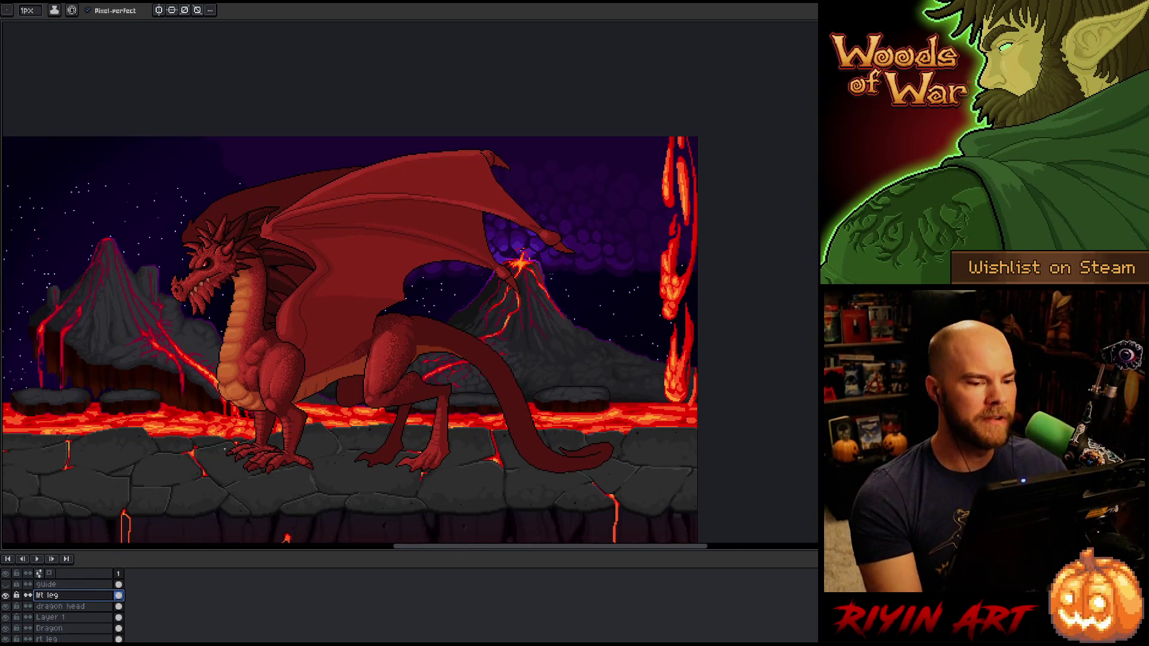
scroll(225, 448, "up", 1)
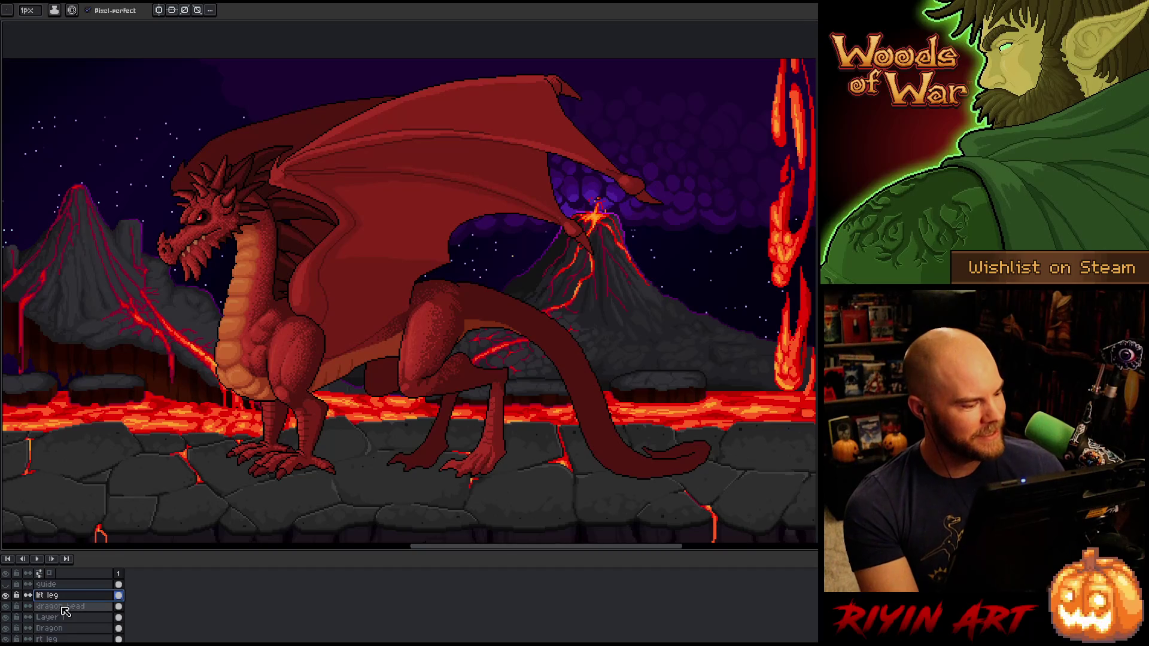
scroll(63, 611, "down", 10)
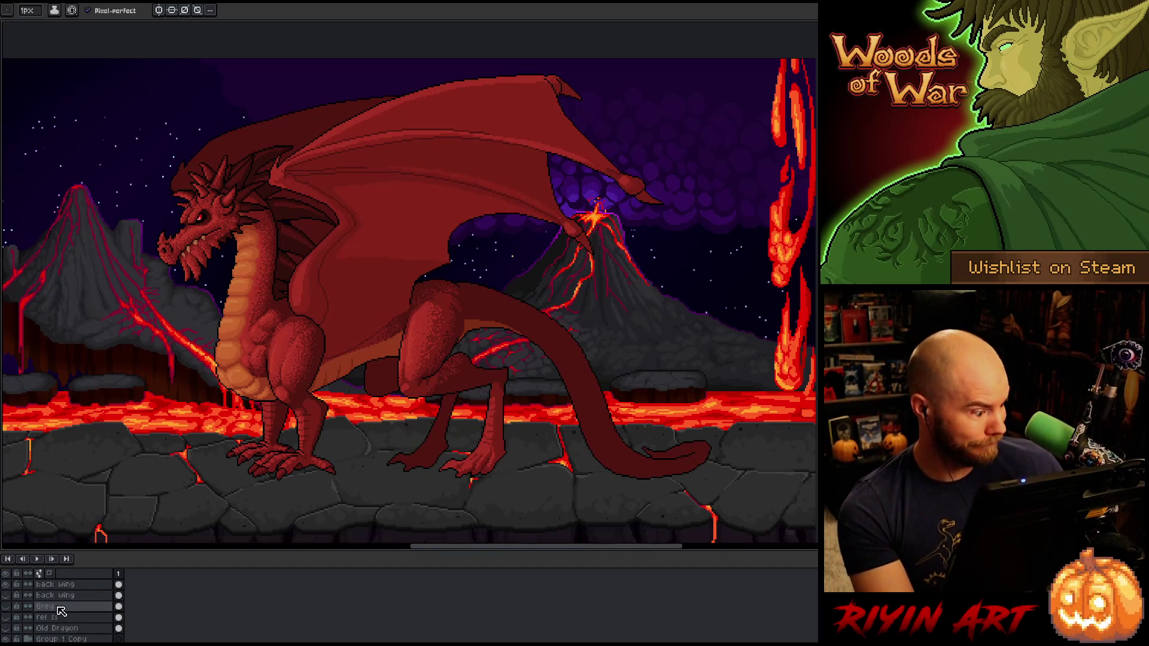
scroll(62, 610, "down", 2)
left_click(6, 626)
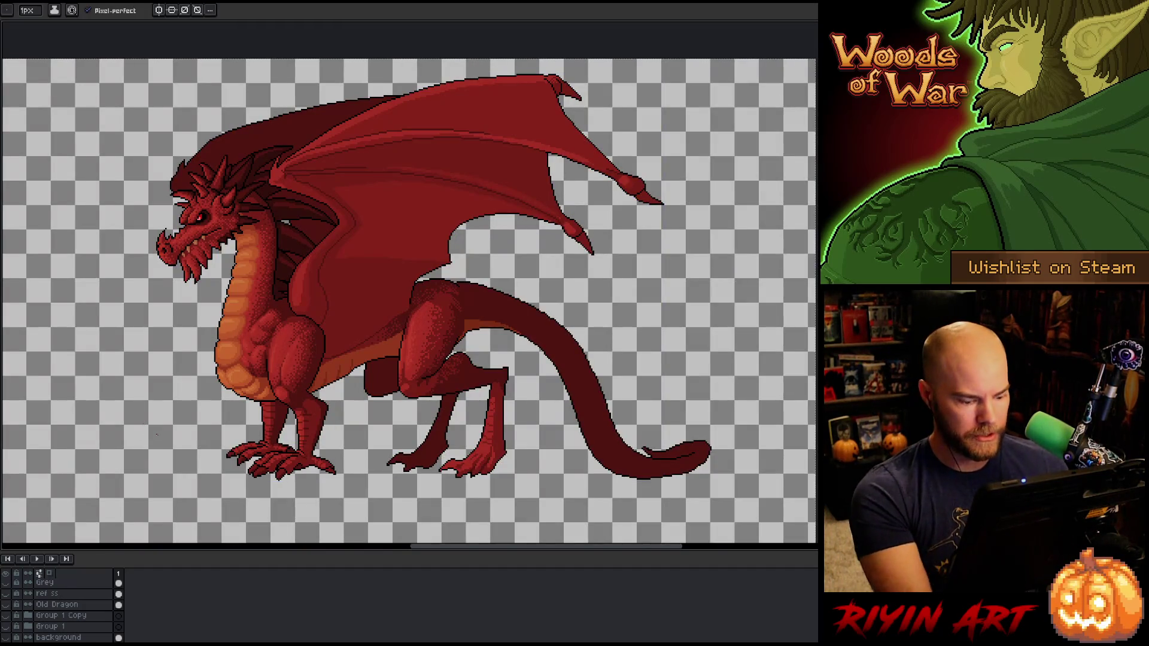
Step: Show the lava volcano background again, zoom out and back in, and leave full-screen mode
left_click(5, 615)
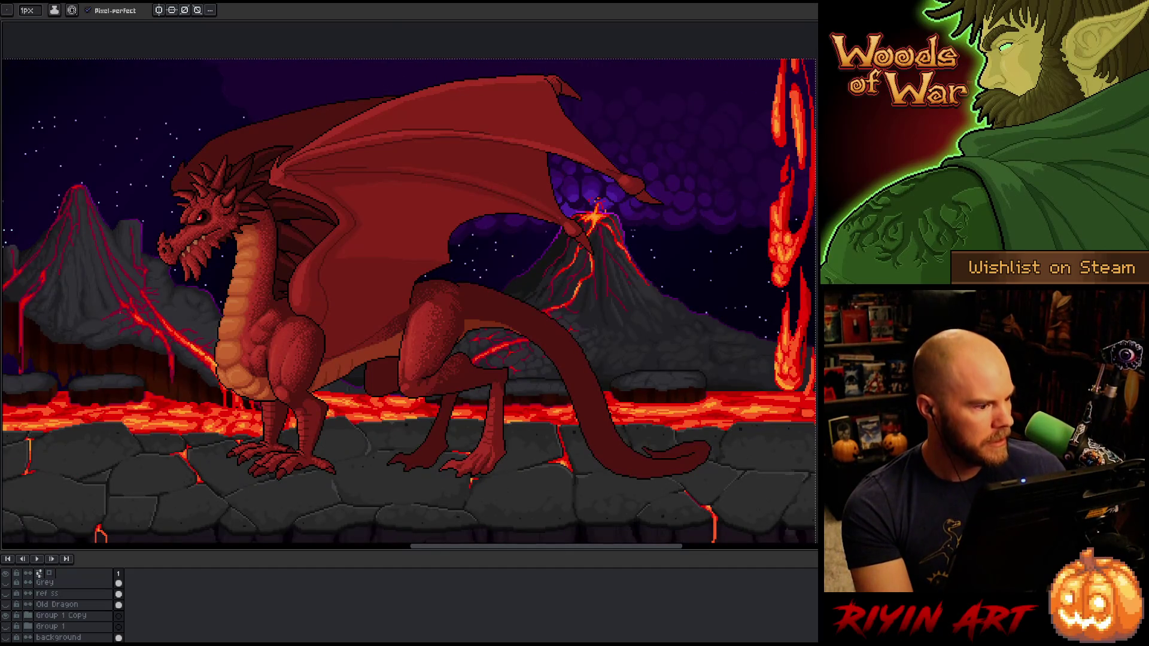
key("minus")
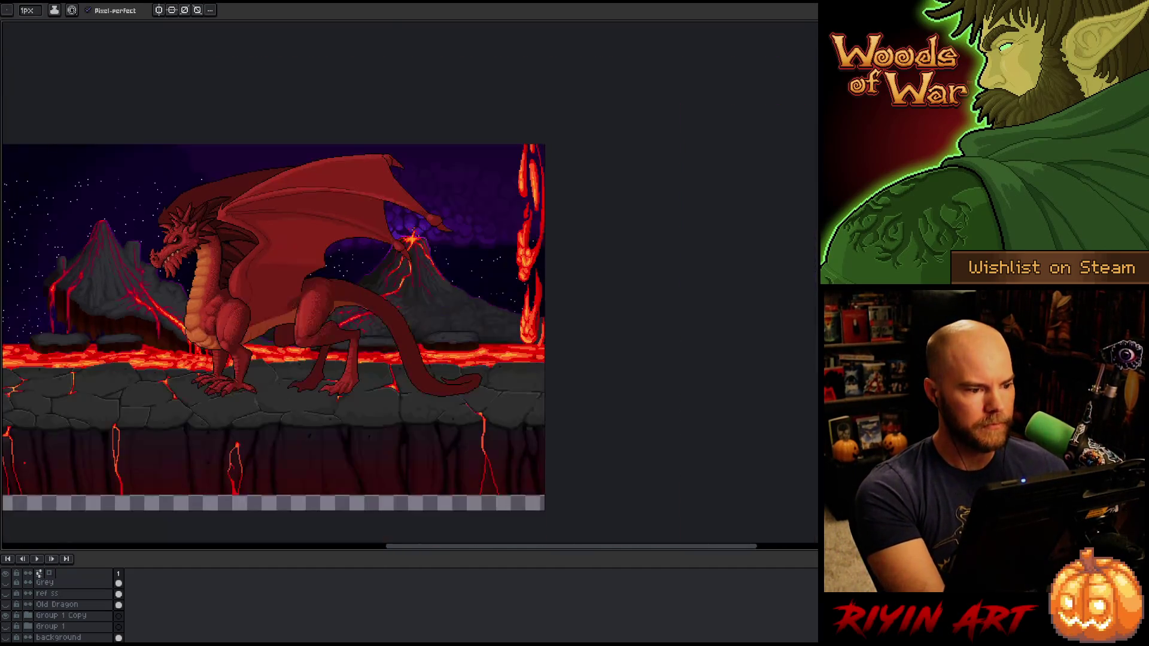
key("plus")
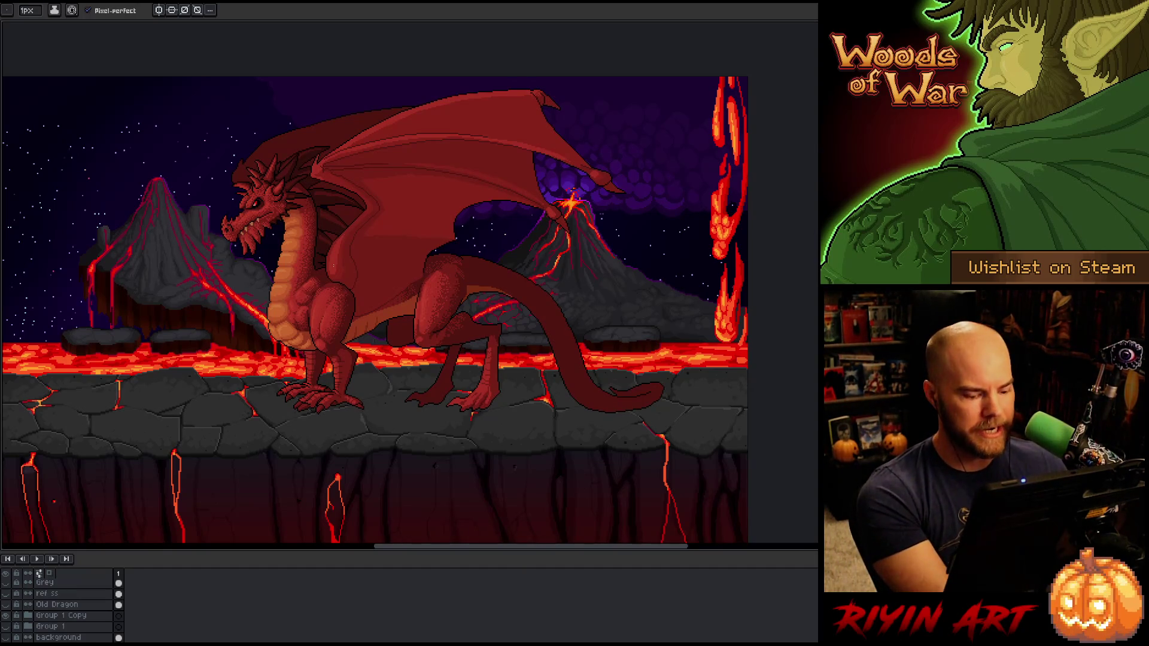
key("ctrl+f")
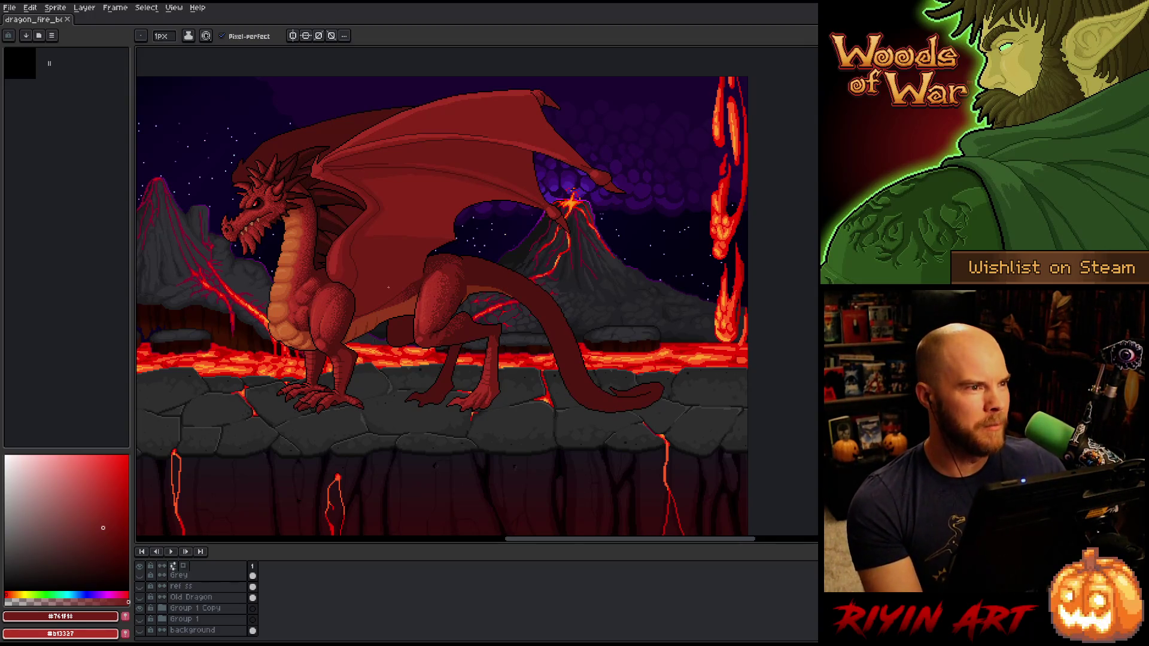
Step: Open 480x270_summer_lava_v16_ext.aseprite from the File menu's recent files list
left_click(11, 9)
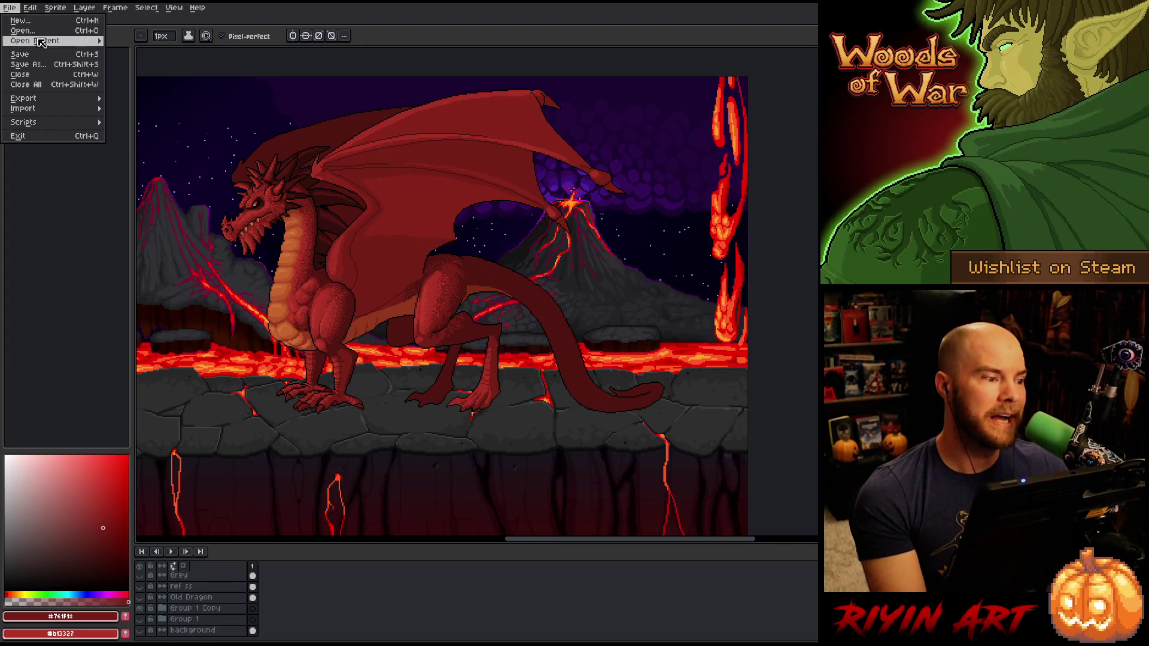
mouse_move(42, 41)
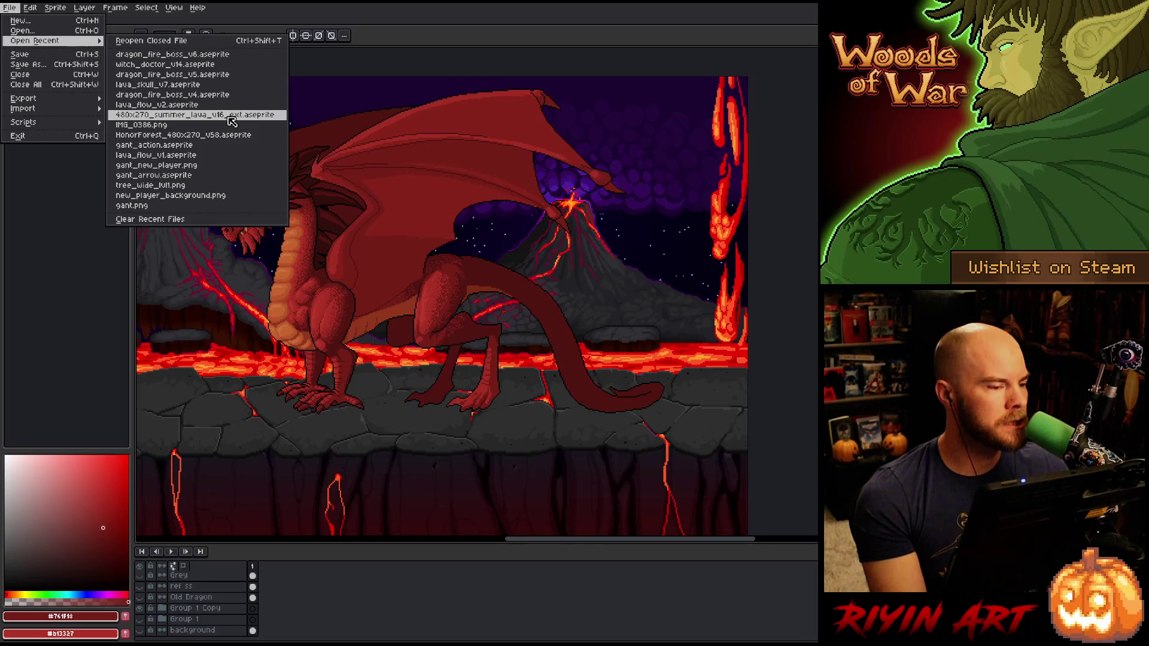
left_click(233, 123)
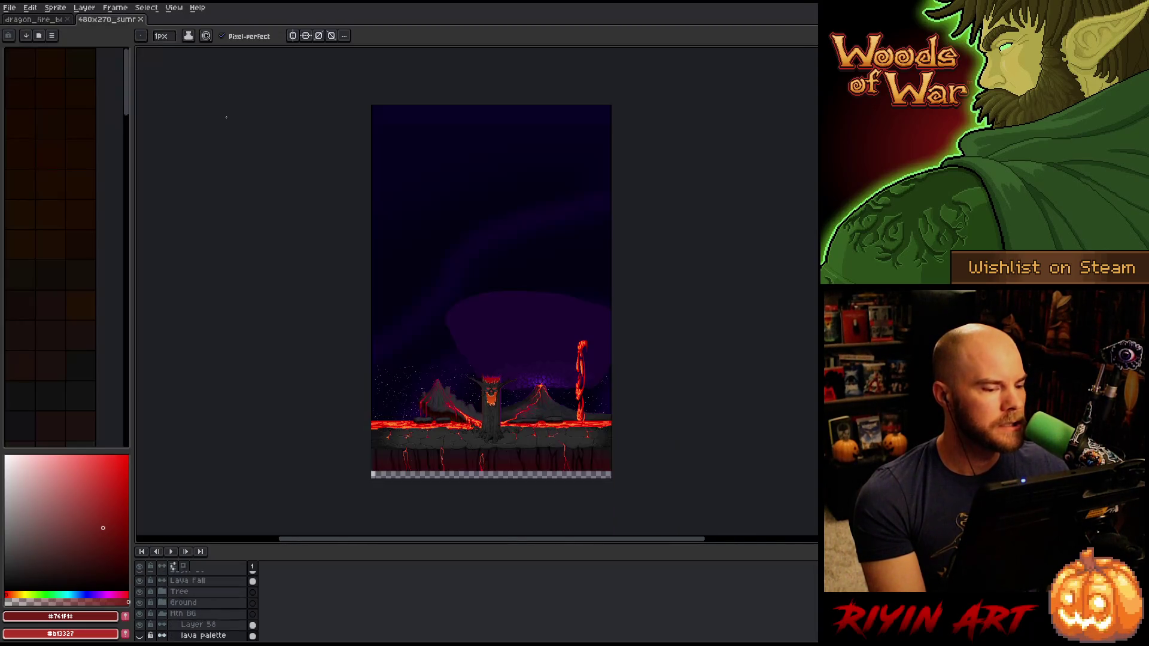
Step: Switch back to the dragon_fire tab and open lava_flow_v2.aseprite from recent files
scroll(497, 419, "up", 3)
left_click_drag(451, 403, 457, 362)
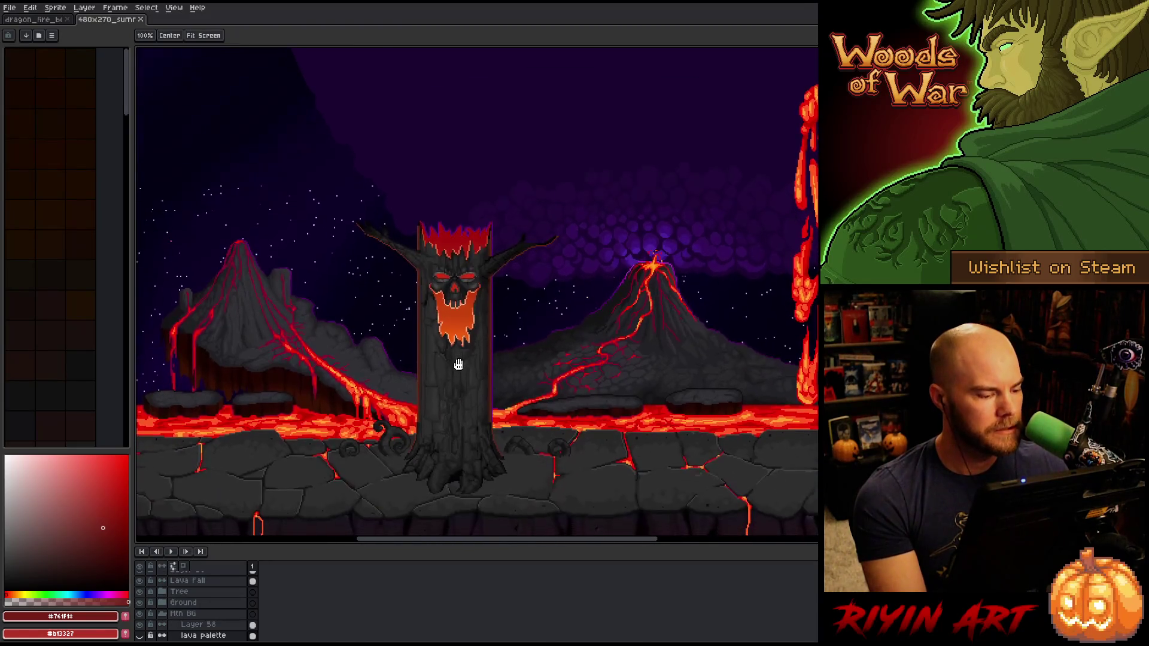
left_click(33, 19)
left_click(10, 7)
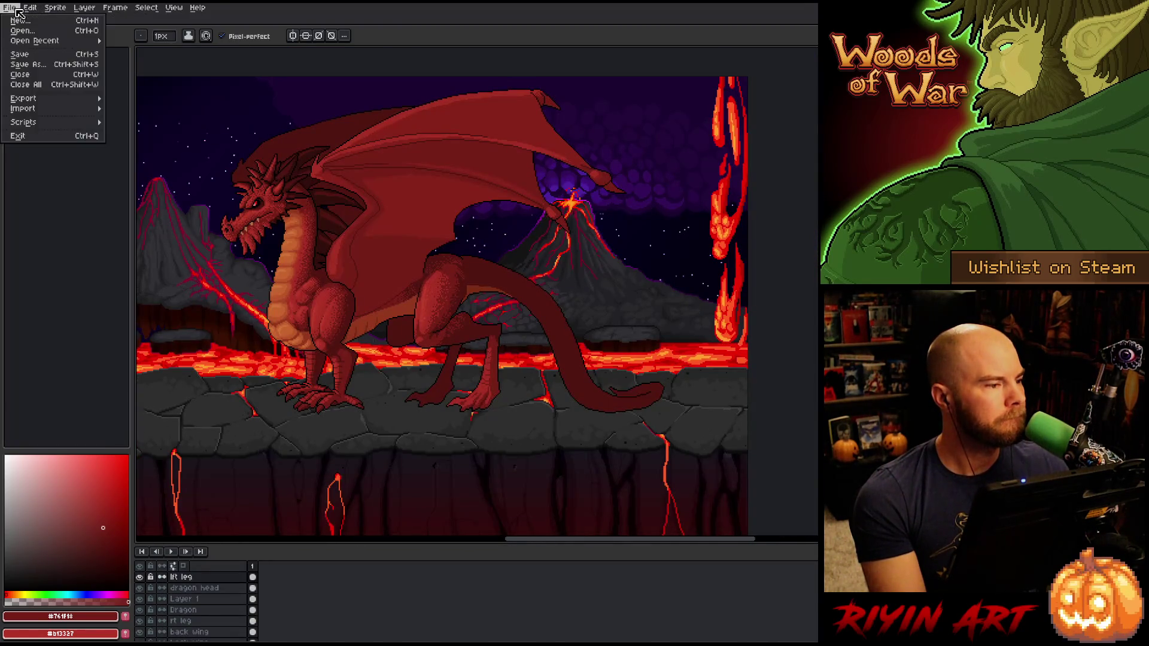
mouse_move(67, 99)
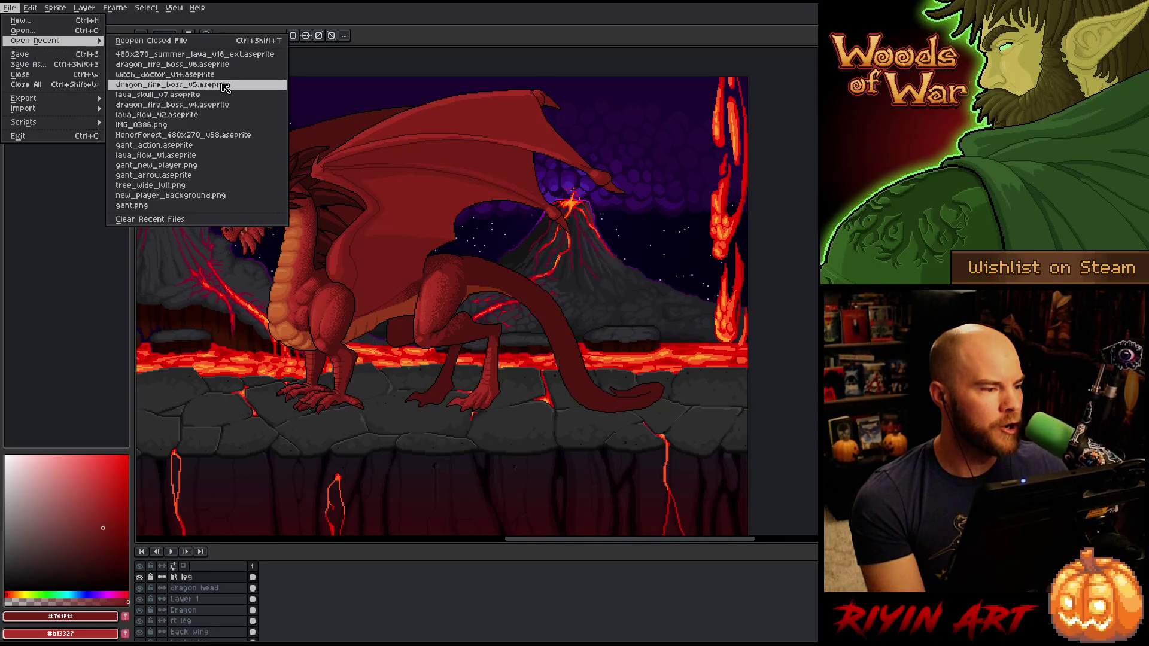
left_click(215, 118)
Step: Add a new layer above Lft Lava Fall and paste the red dragon into frame 1
scroll(451, 316, "up", 4)
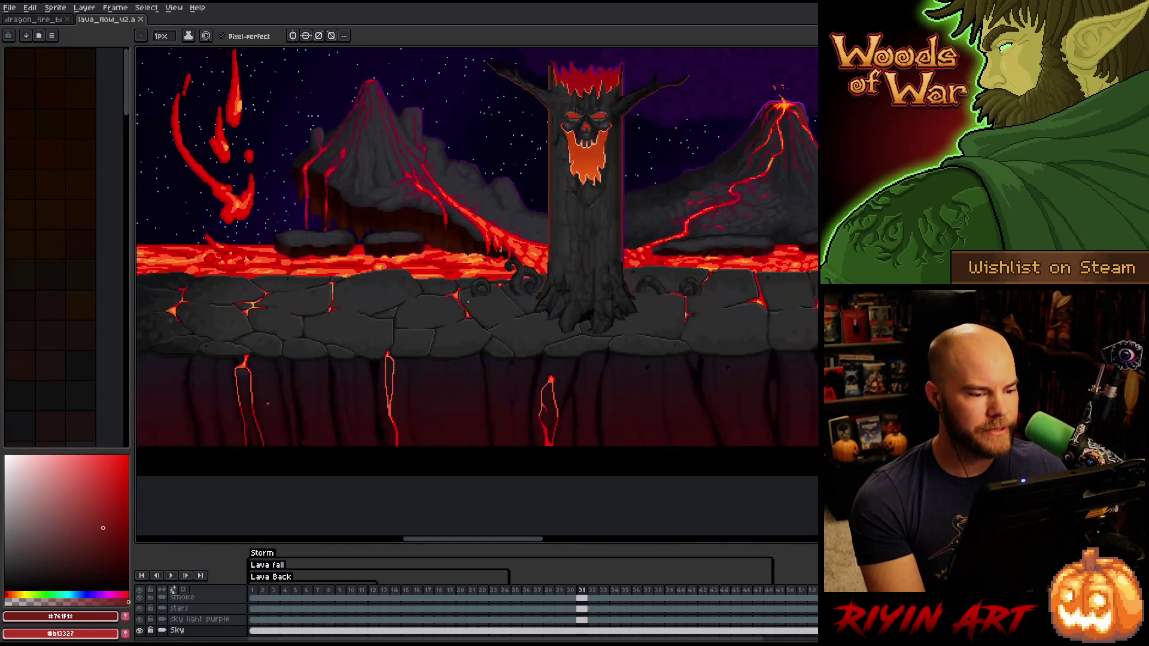
left_click_drag(410, 385, 359, 379)
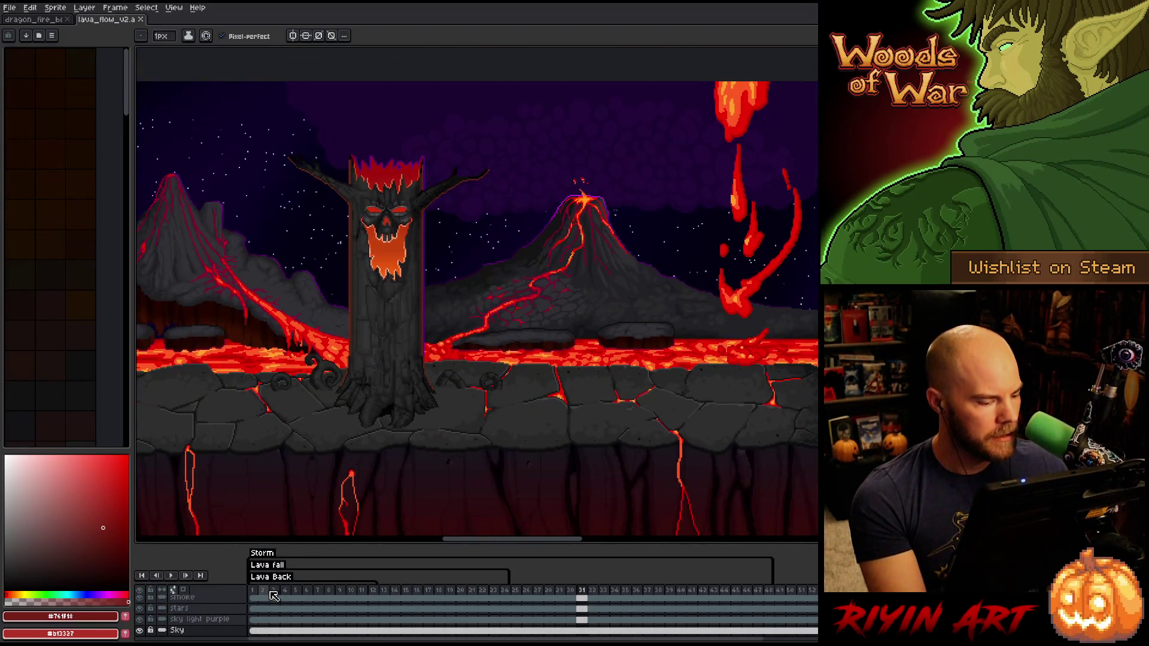
scroll(255, 607, "up", 5)
scroll(254, 607, "up", 5)
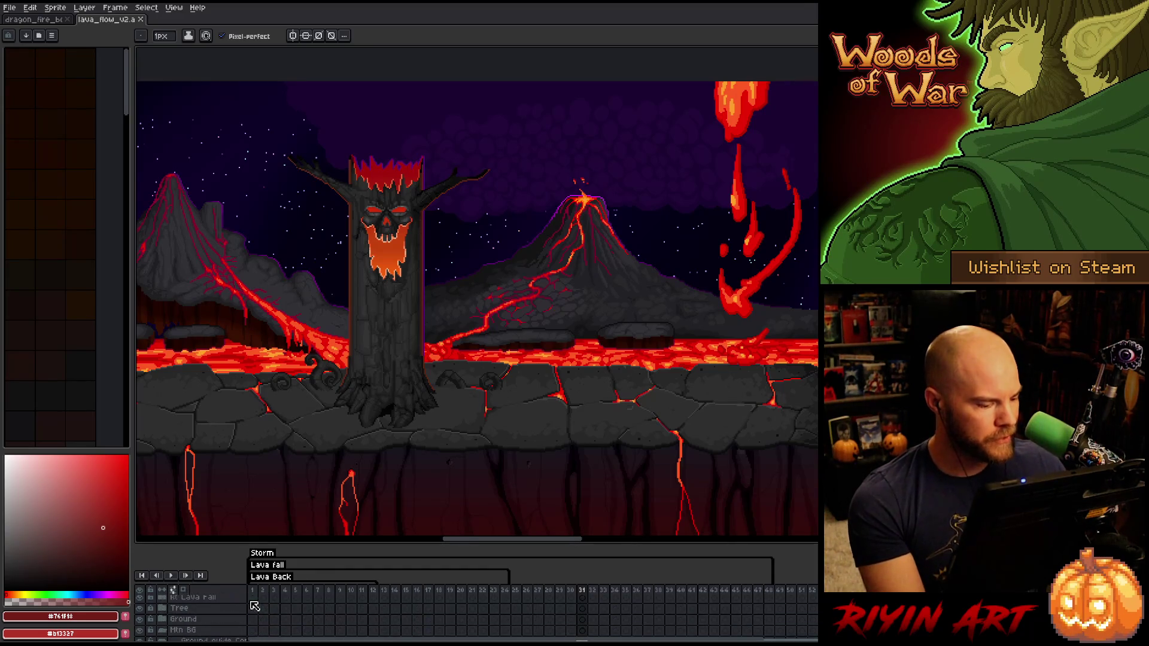
left_click(220, 602)
key("shift+n")
left_click(254, 602)
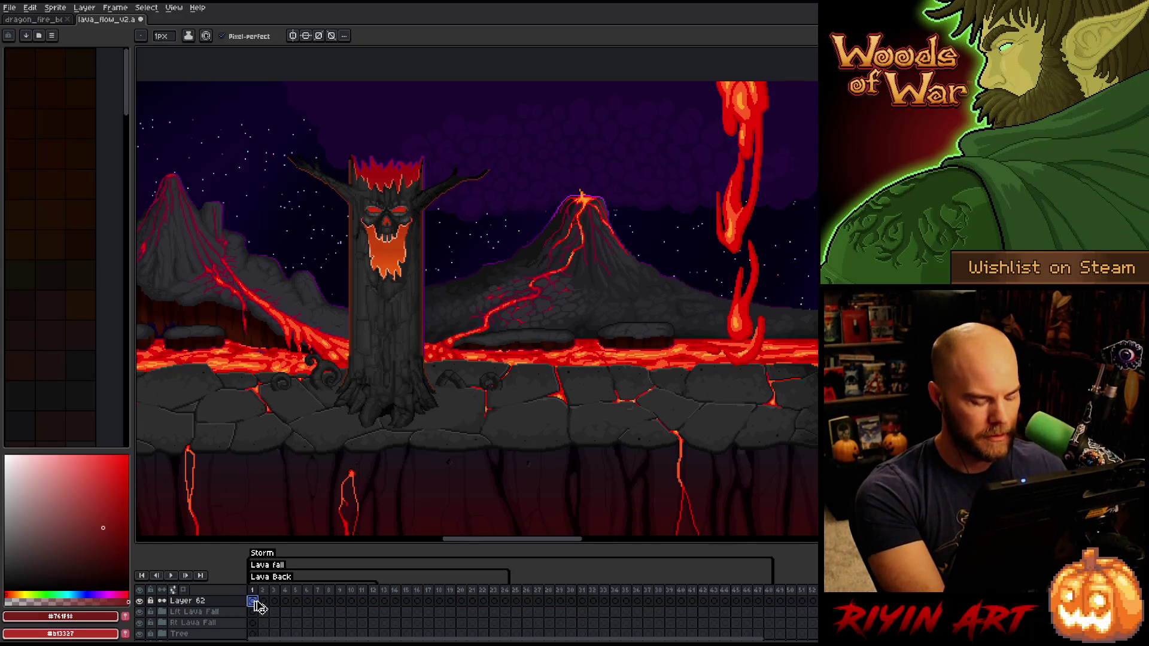
key("ctrl+v")
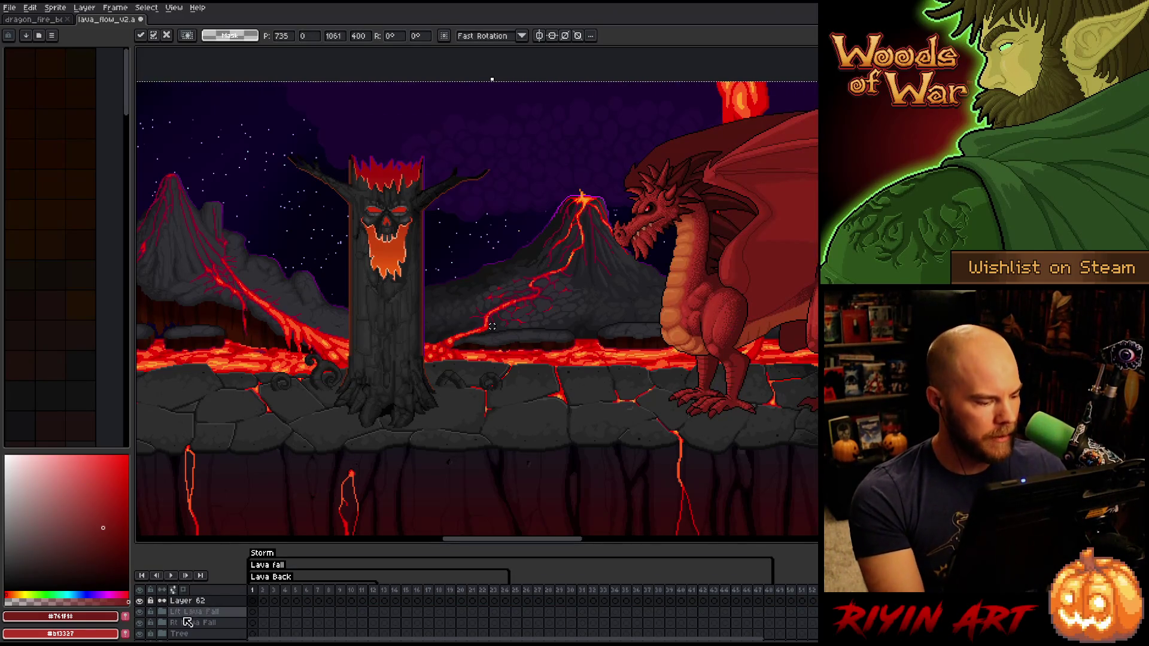
Step: Hide the Tree layer, deselect, and move the dragon left onto the ground
left_click(143, 634)
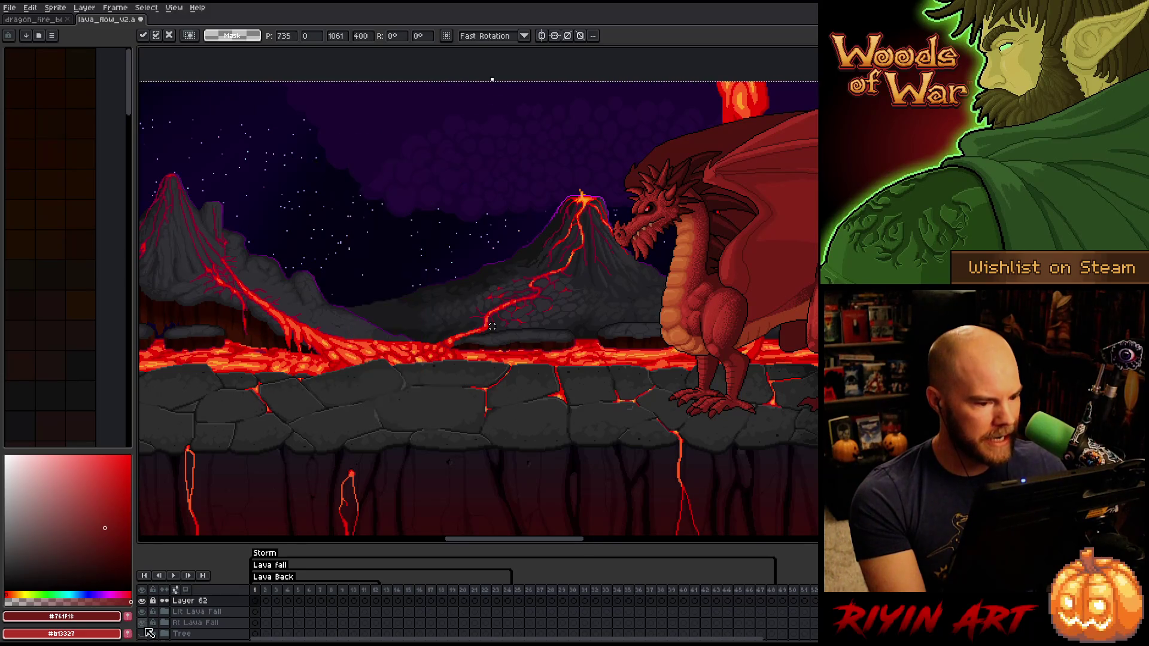
left_click(255, 601)
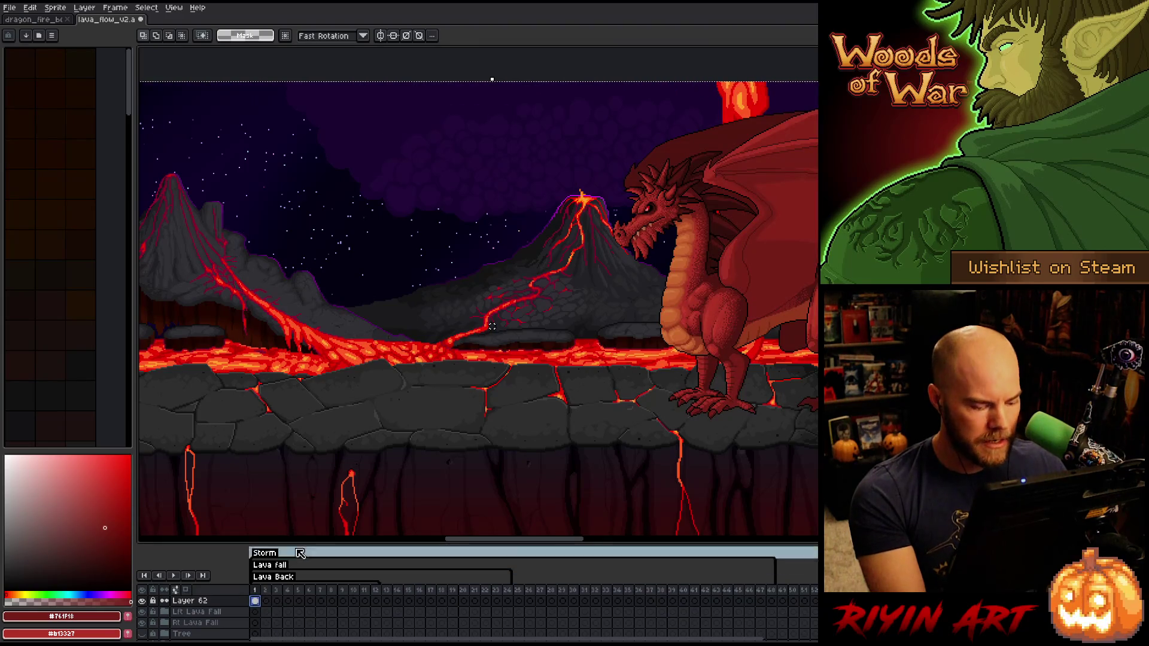
key("ctrl+d")
mouse_move(728, 268)
left_mouse_down()
mouse_move(434, 264)
mouse_move(308, 280)
mouse_move(357, 317)
mouse_move(372, 313)
left_mouse_up()
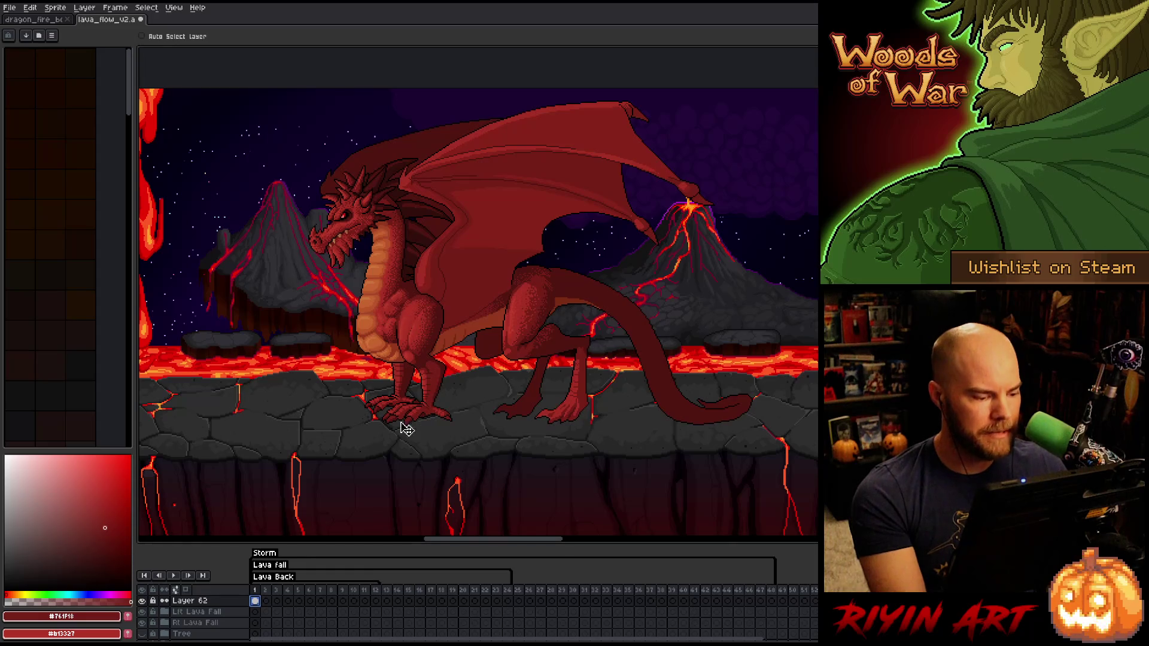
Step: Link the dragon layer's cels across frames 2–48
left_click(267, 601)
left_click_drag(261, 604, 774, 604)
right_click(774, 603)
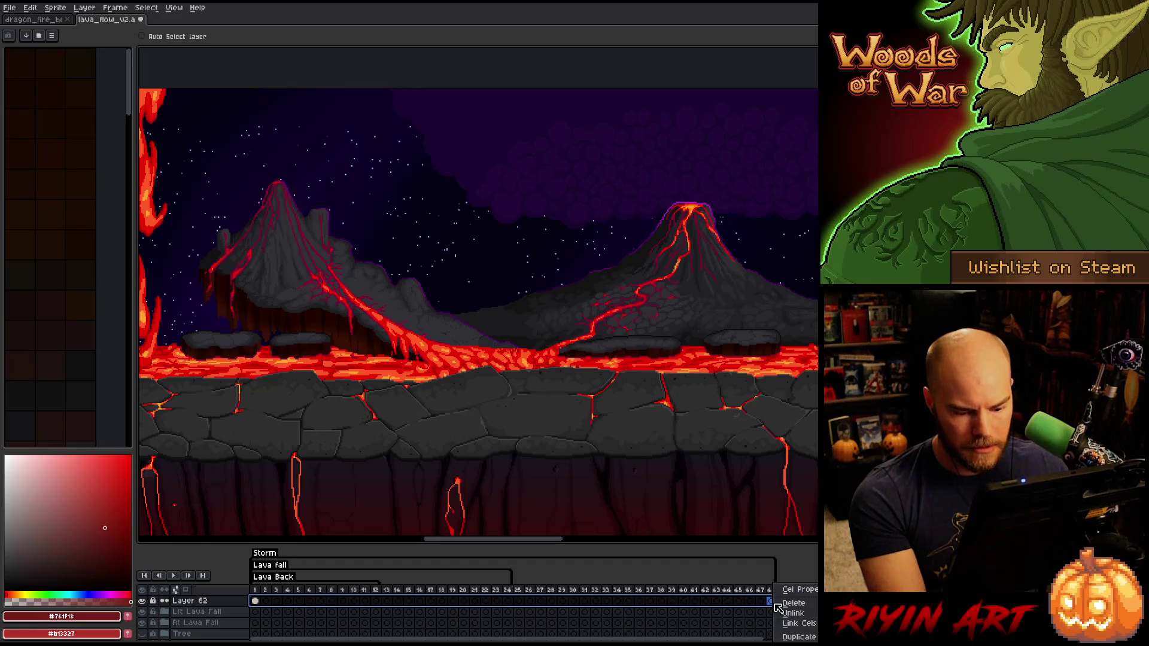
left_click(790, 625)
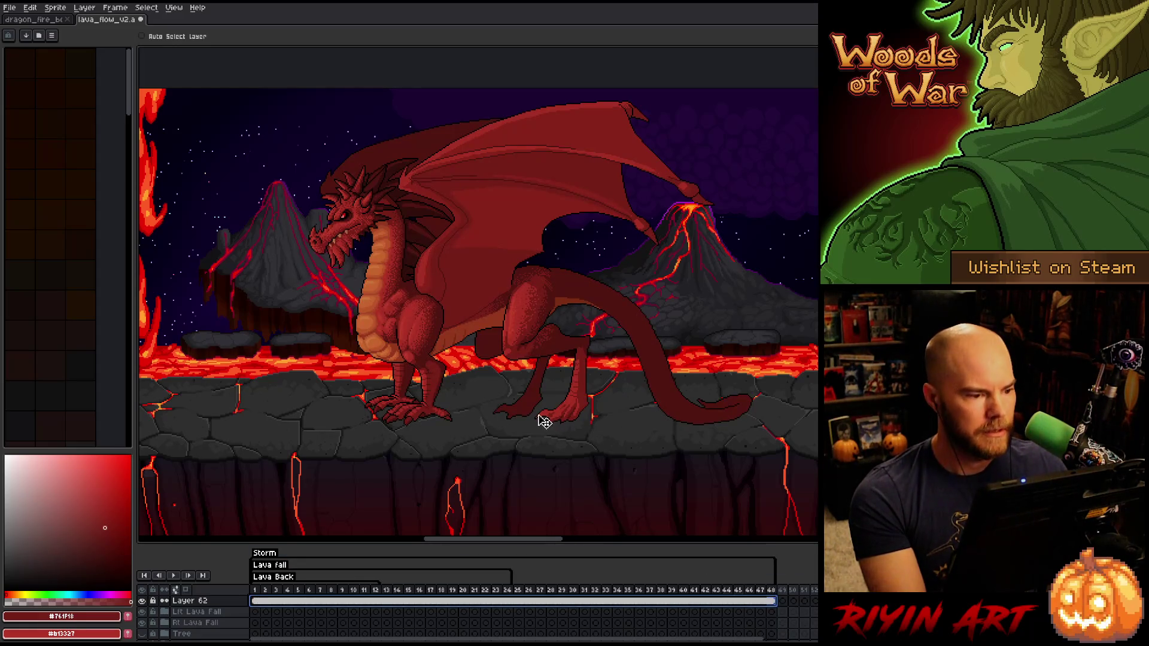
Step: Compare against the dragon_fire document and nudge the dragon slightly right on frame 1
left_click(53, 22)
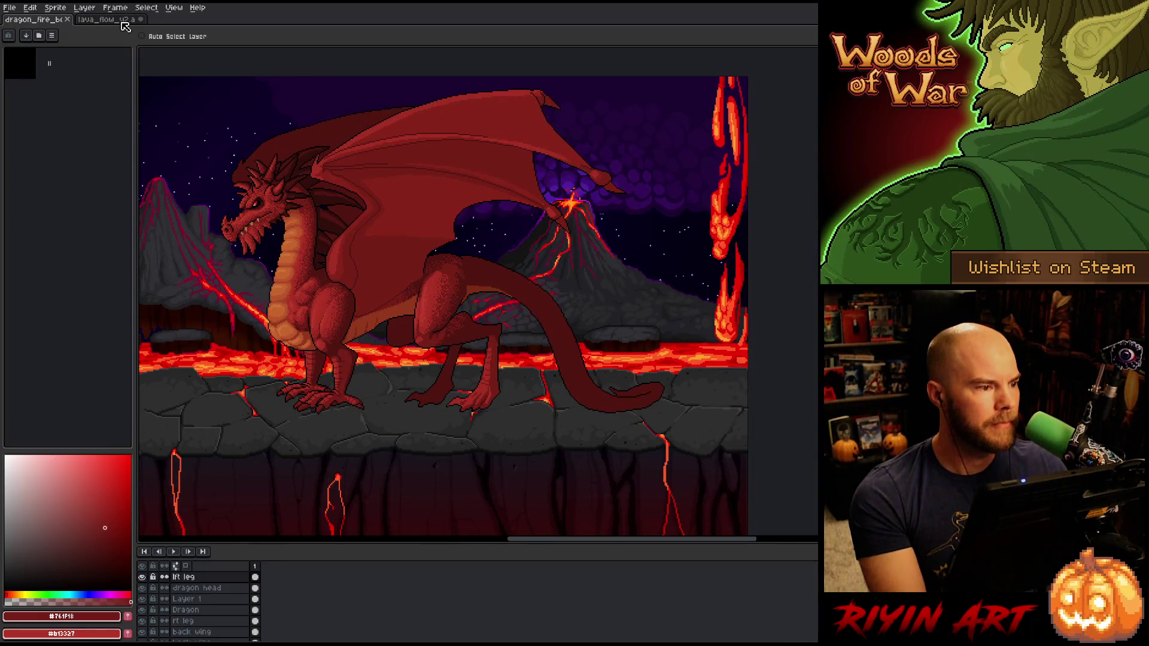
left_click(102, 19)
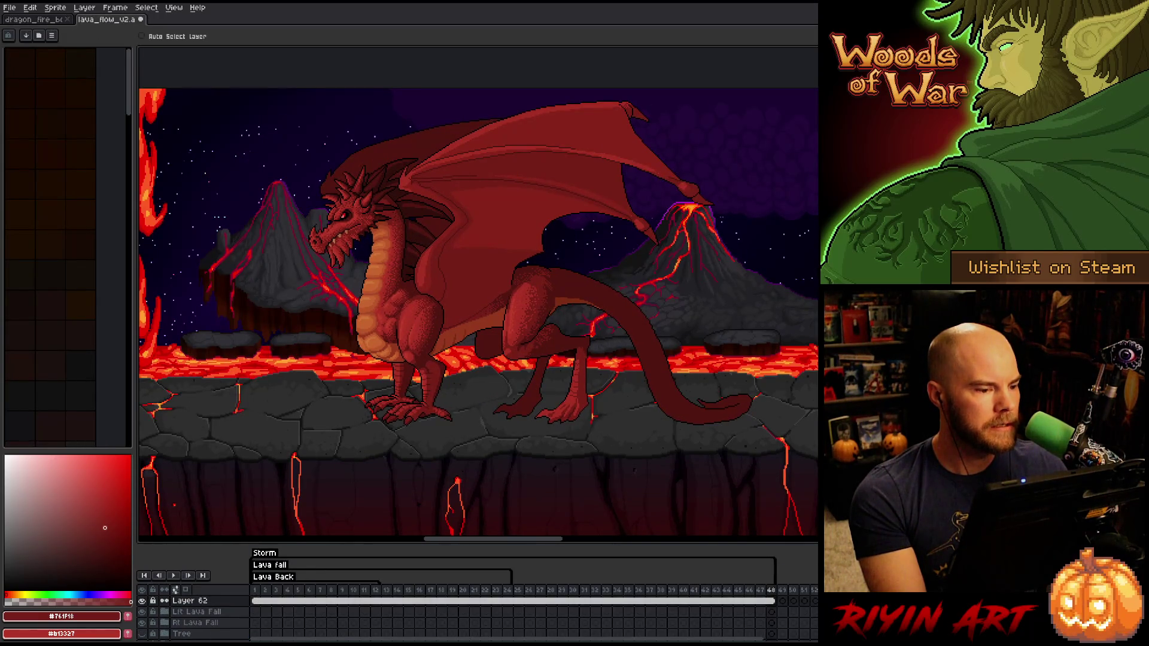
left_click(258, 601)
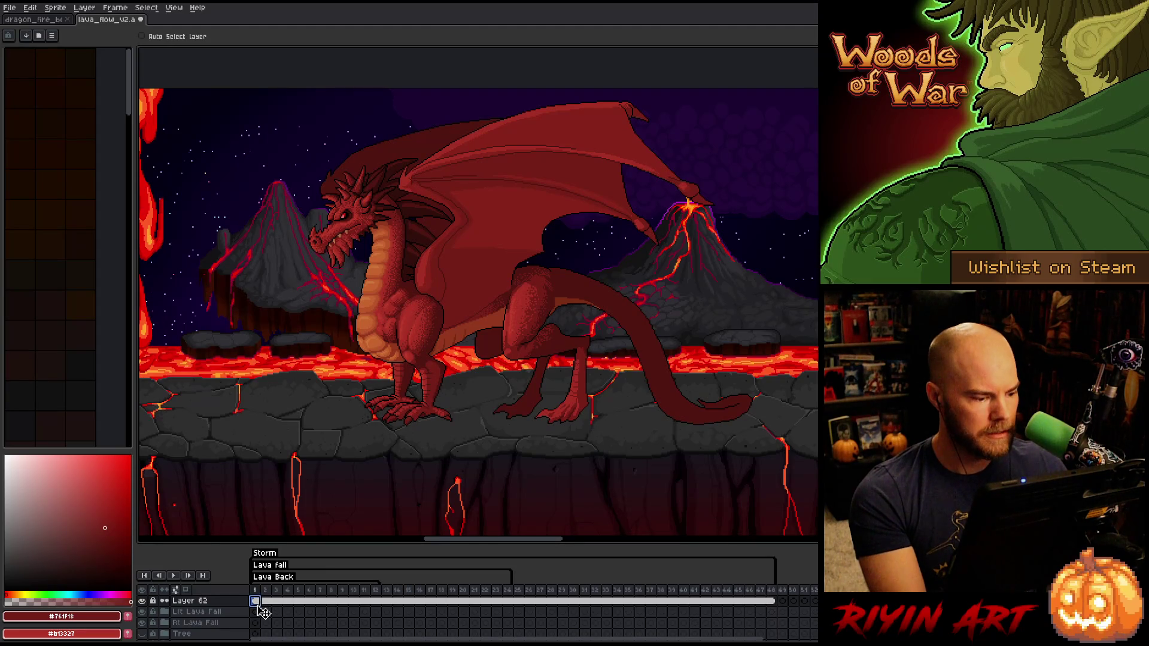
mouse_move(418, 291)
left_mouse_down()
mouse_move(476, 287)
mouse_move(448, 285)
left_mouse_up()
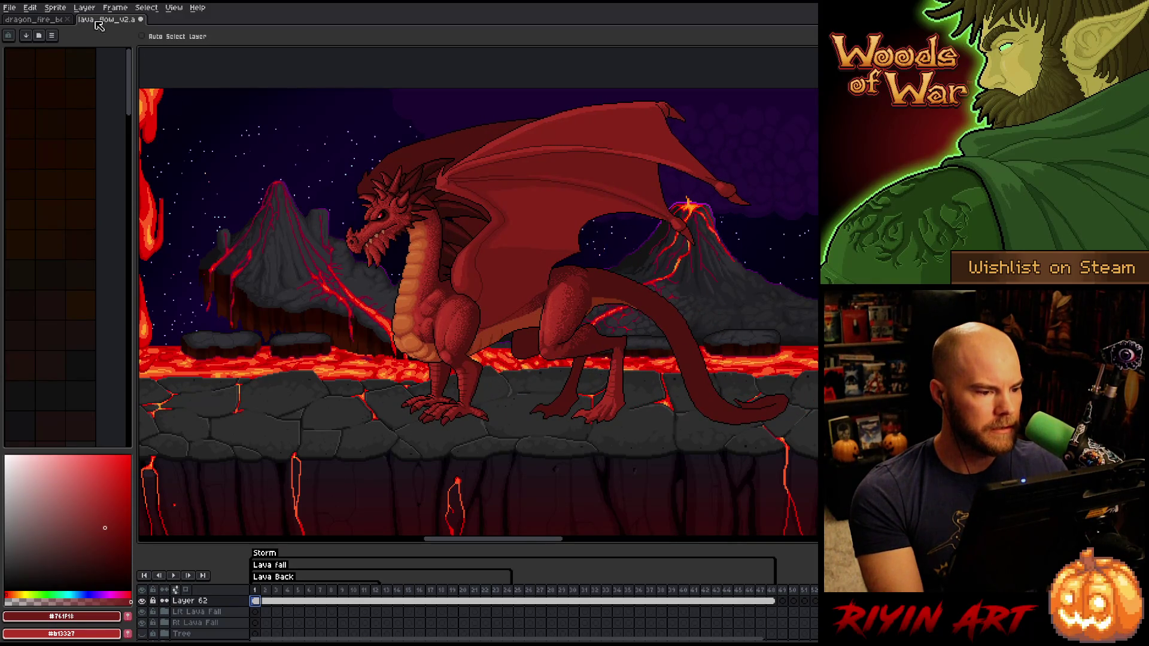
left_click(47, 19)
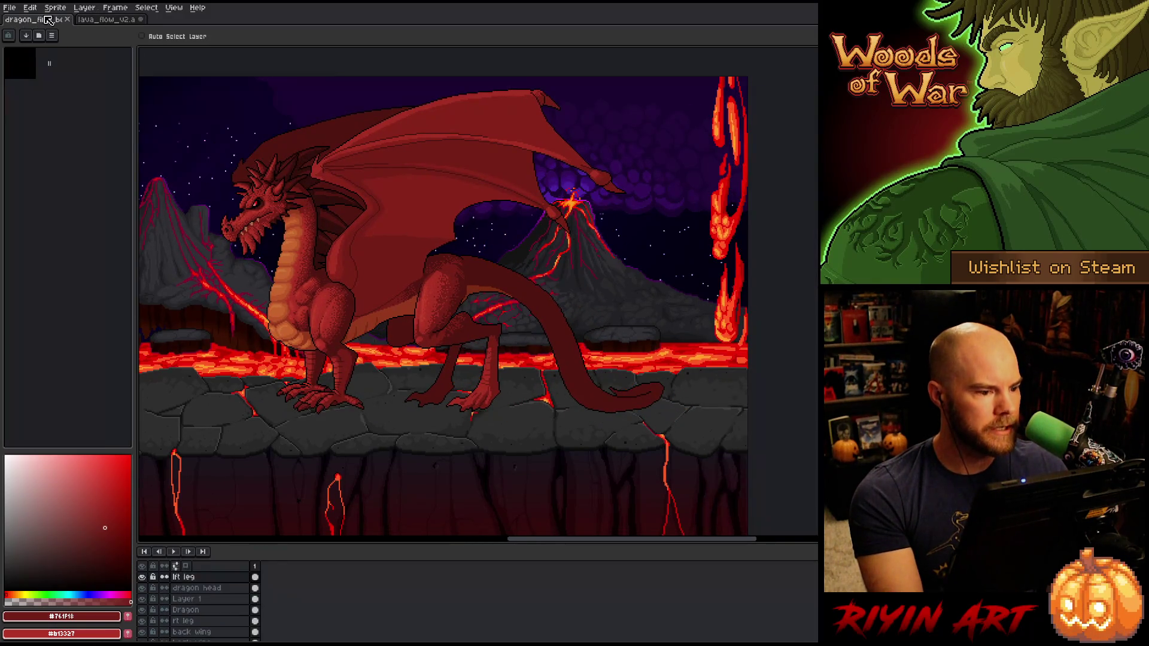
left_click(117, 21)
left_click_drag(398, 210, 419, 226)
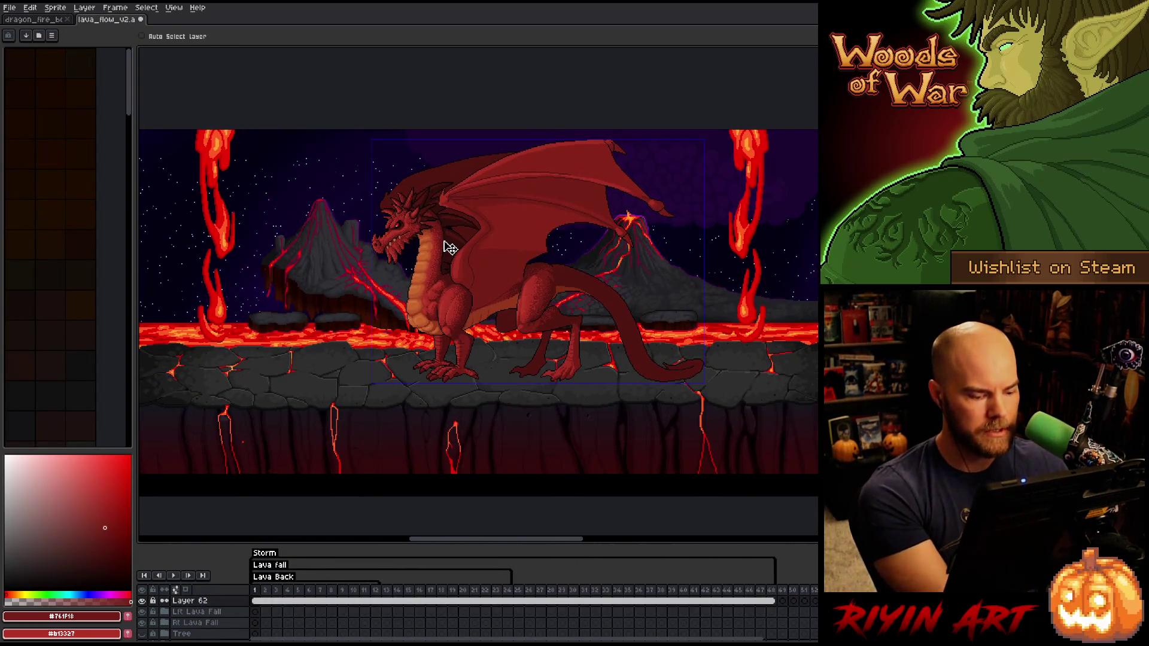
Step: Preview frame 29 with menus, panels and timeline hidden, zooming and panning around the dragon
left_click(563, 591)
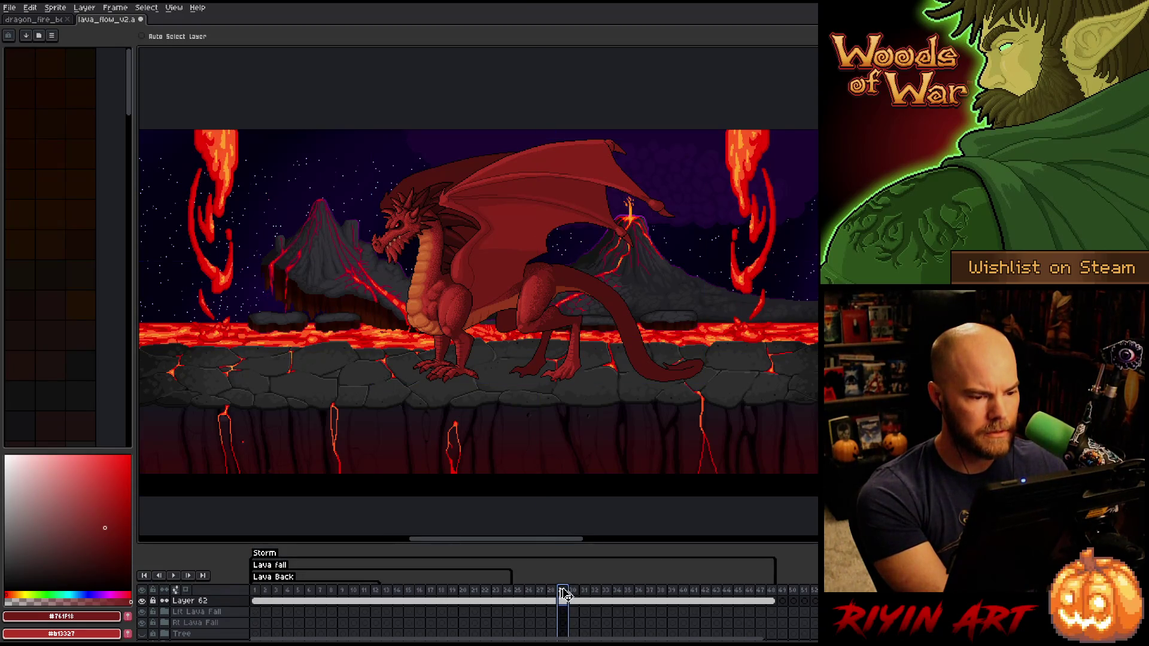
key("ctrl+f")
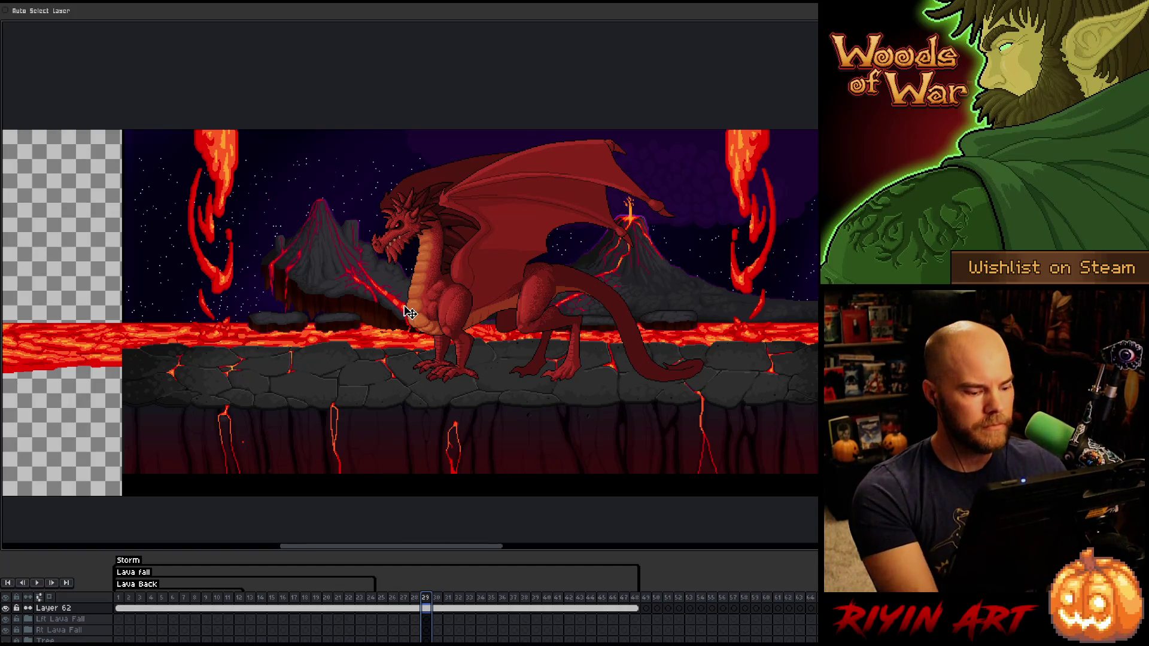
key("Tab")
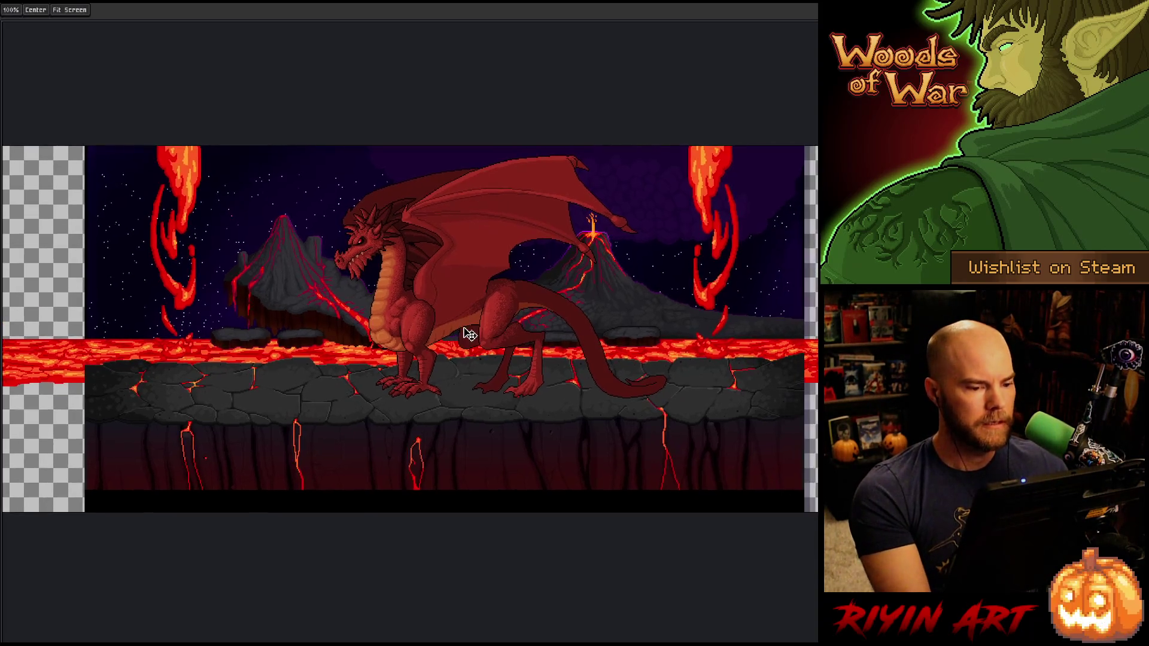
scroll(502, 316, "up", 2)
scroll(423, 366, "up", 1)
mouse_move(423, 367)
left_mouse_down()
mouse_move(421, 377)
mouse_move(455, 372)
left_mouse_up()
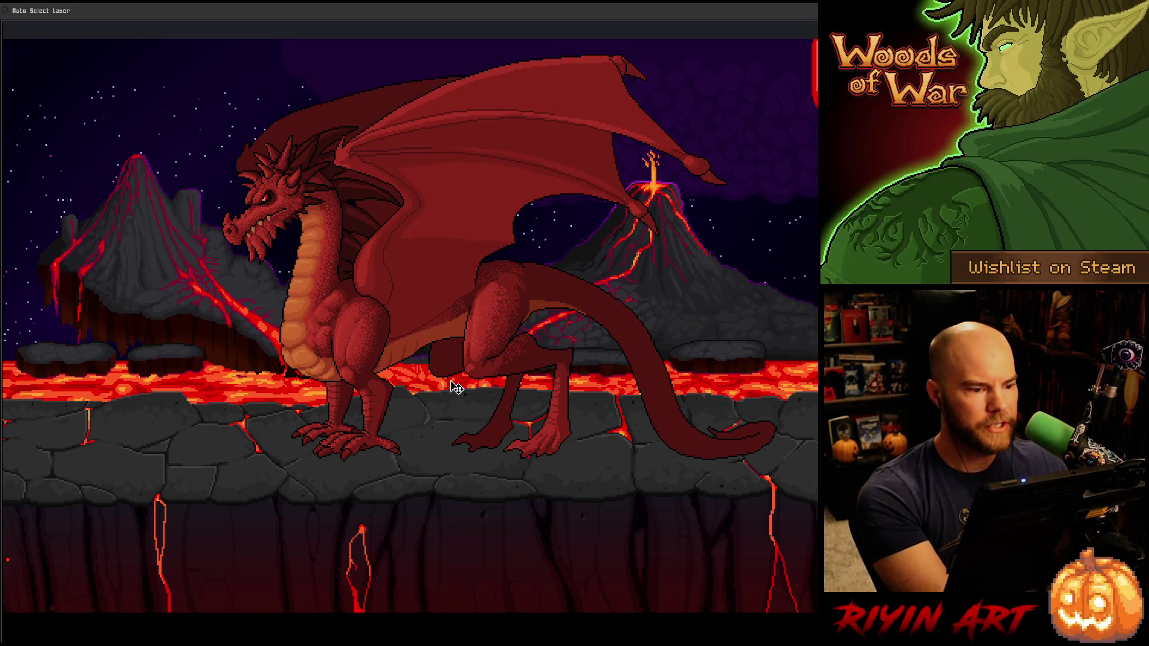
key("Tab")
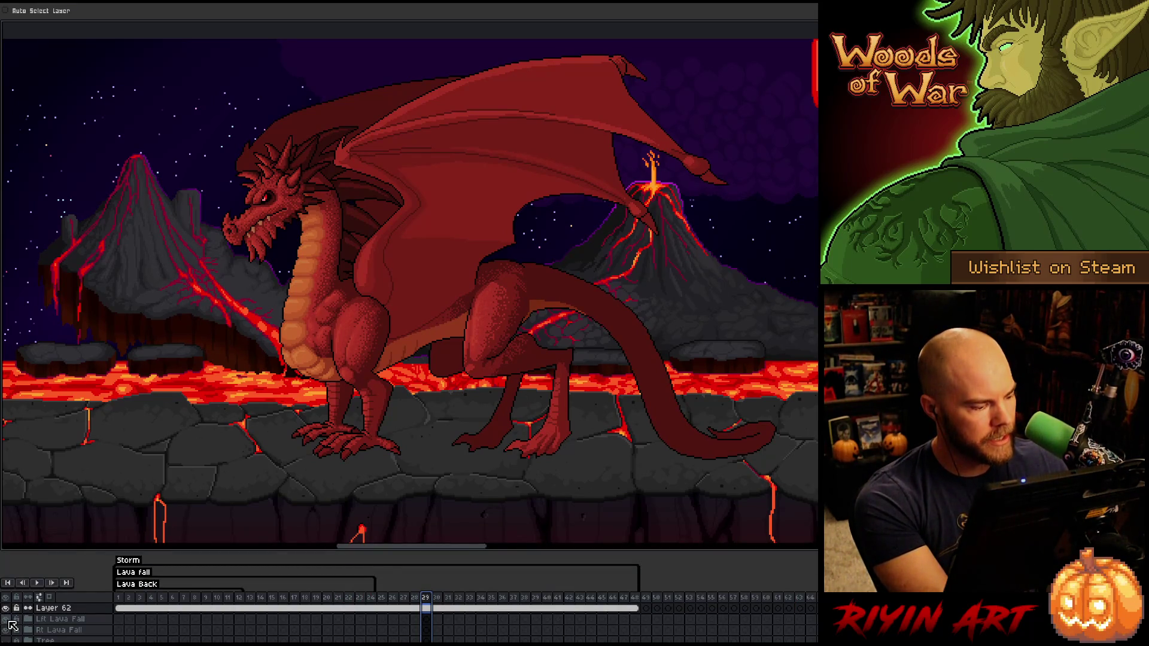
key("Tab")
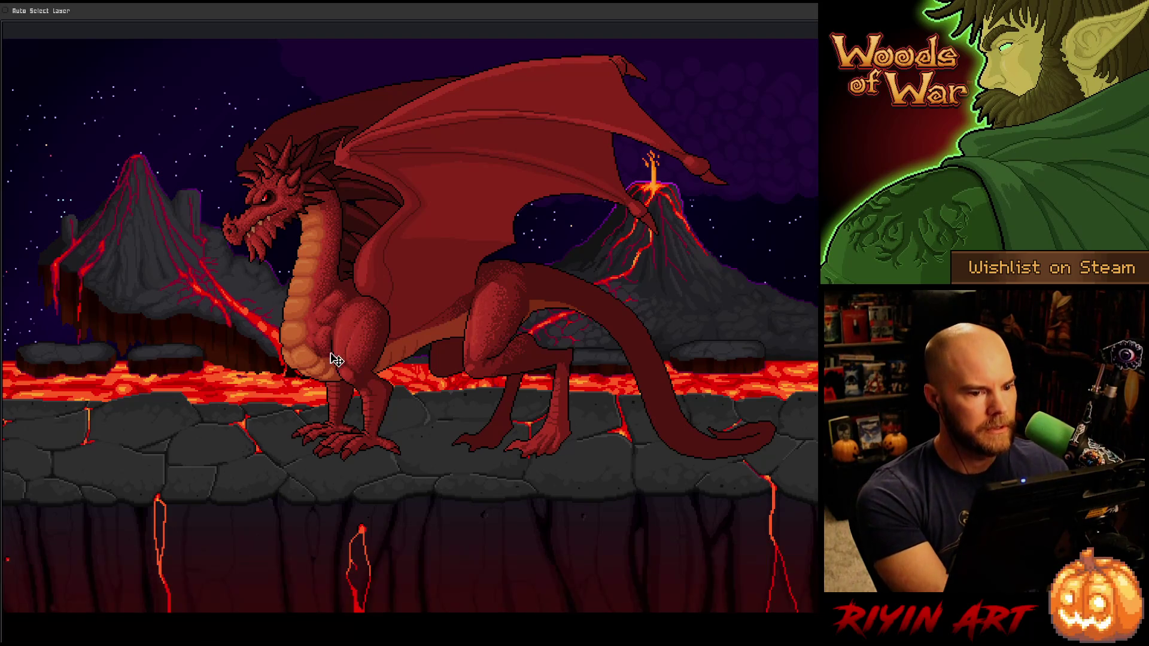
key("space")
mouse_move(449, 291)
left_mouse_down()
mouse_move(412, 296)
mouse_move(417, 319)
mouse_move(418, 288)
left_mouse_up()
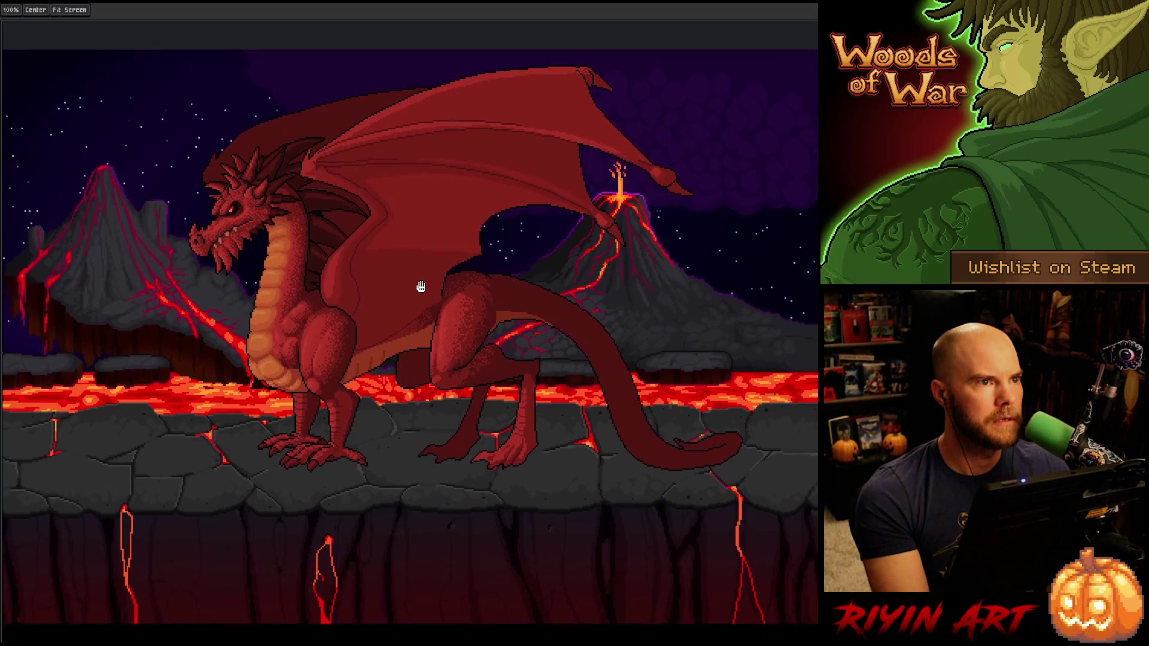
key("v")
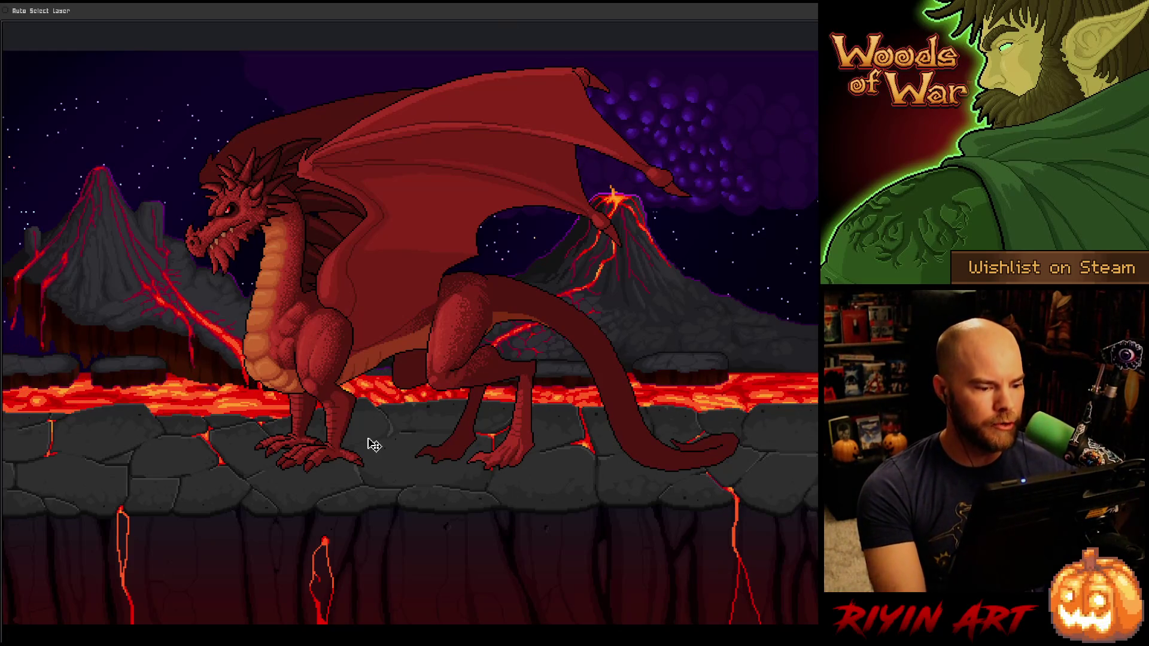
key("Tab")
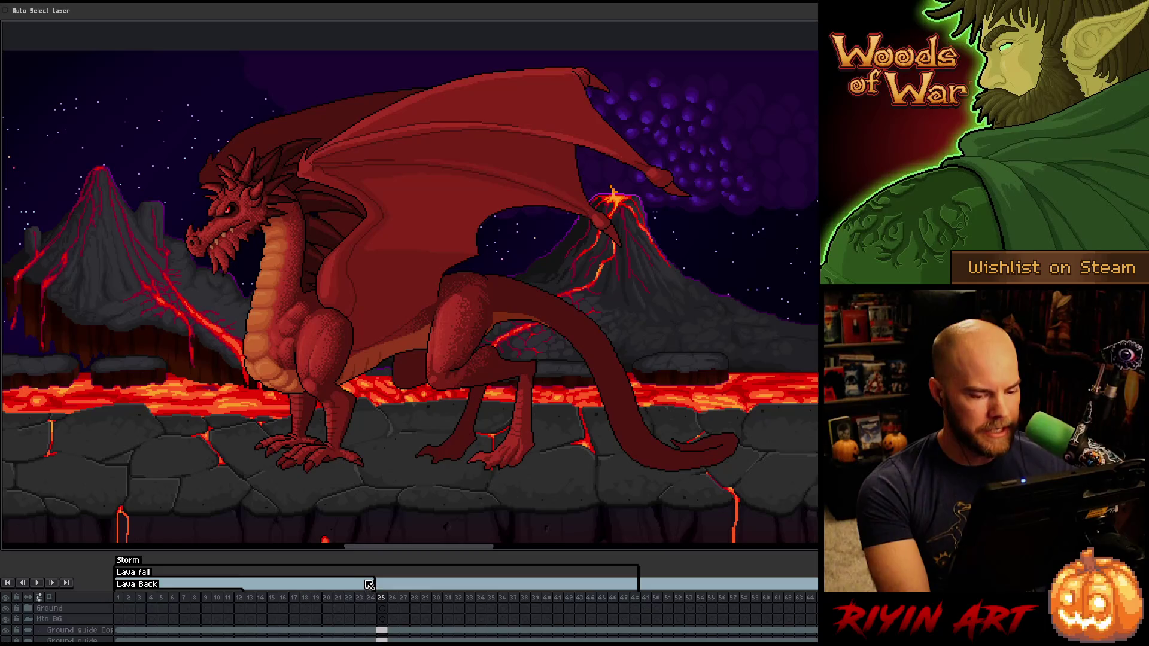
Step: Enlarge the timeline and select the Lava front flow cels from frame 1 to 48
left_click_drag(359, 548, 369, 365)
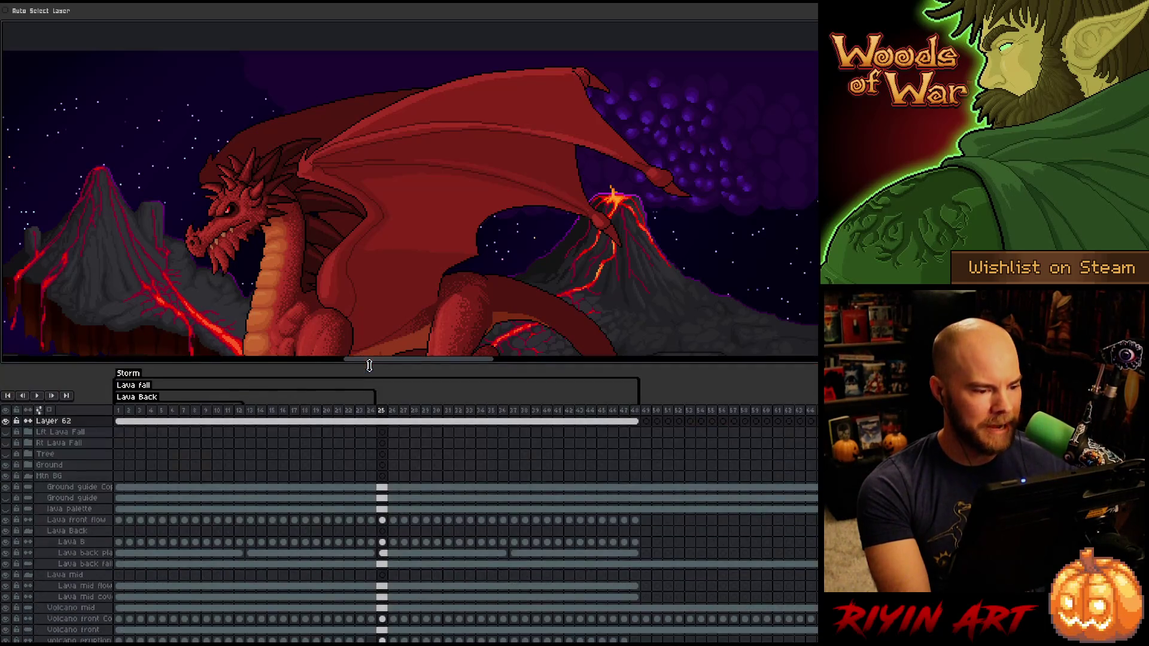
scroll(319, 449, "down", 2)
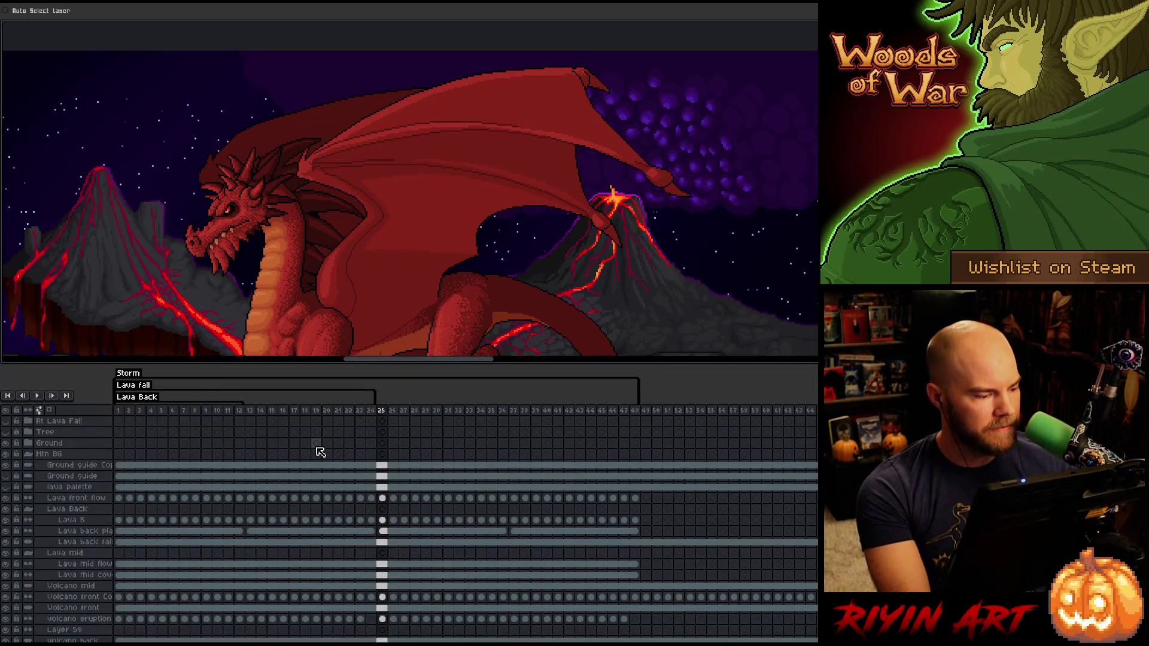
scroll(314, 454, "up", 2)
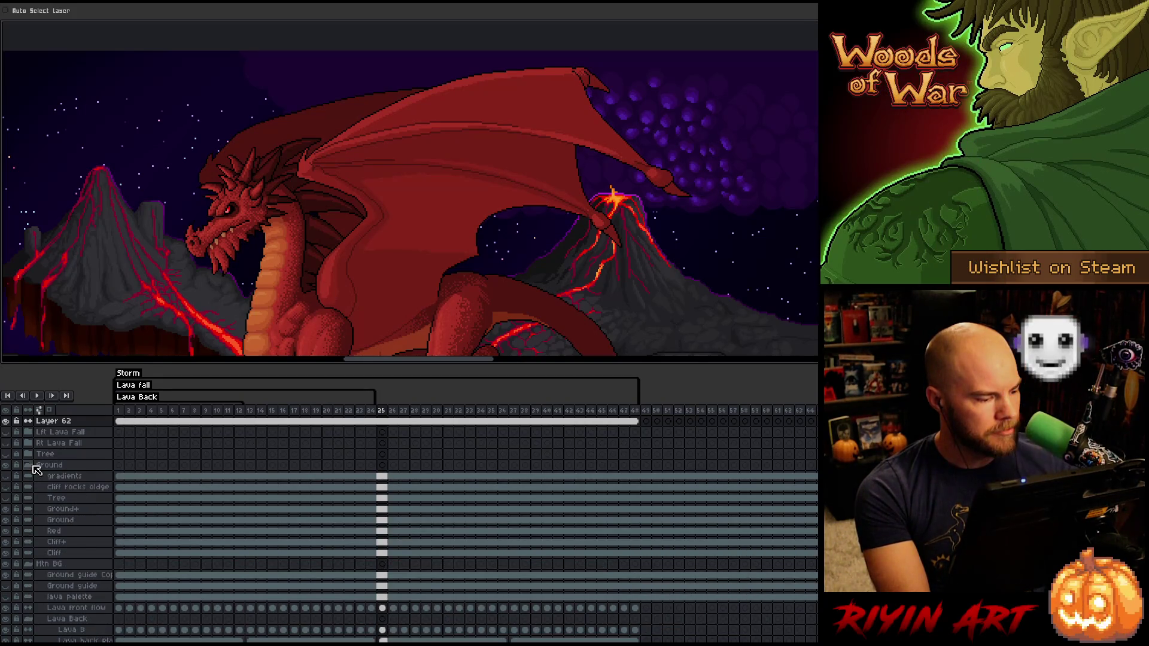
scroll(51, 490, "down", 1)
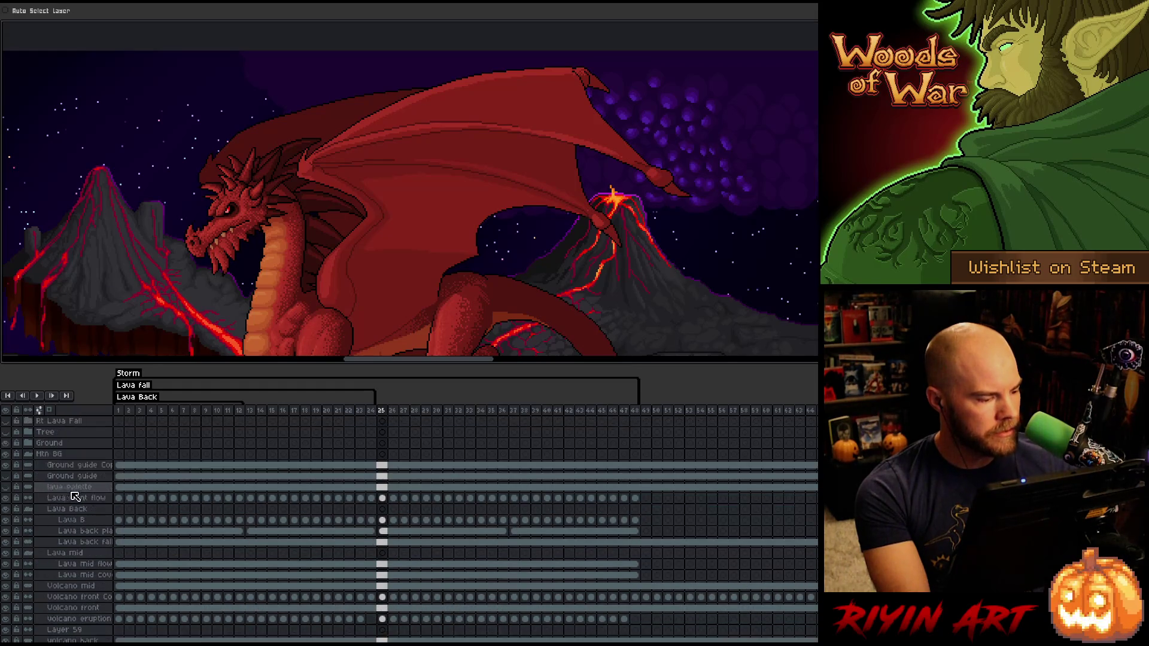
left_click(120, 499)
left_click_drag(617, 532, 635, 530)
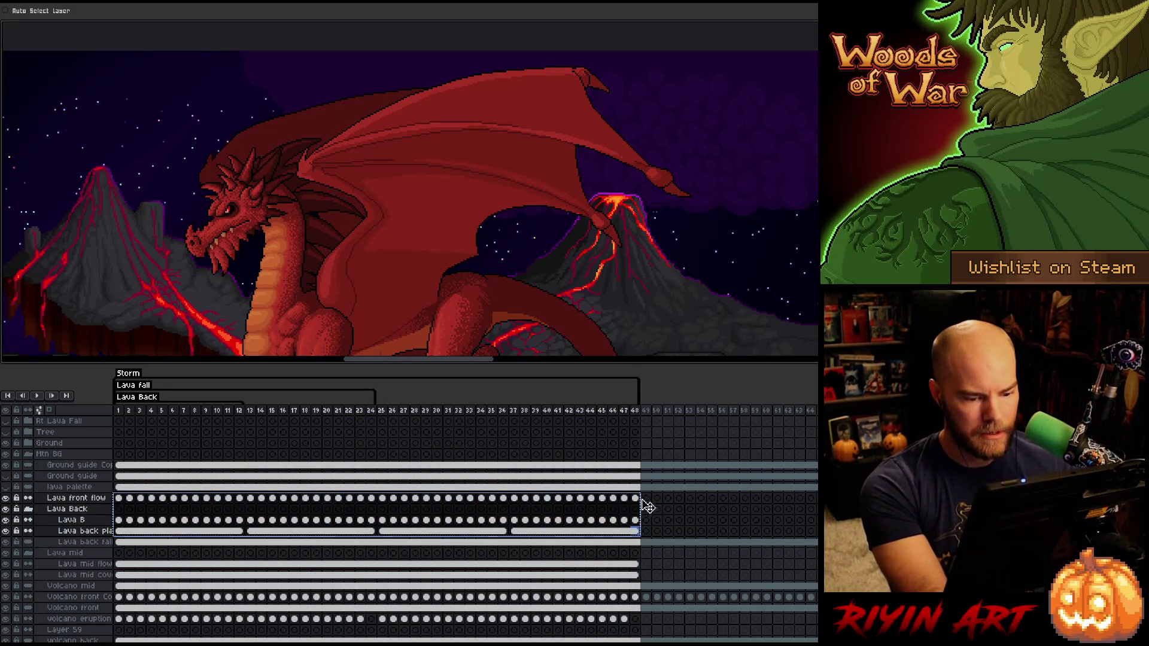
Step: Copy the Lava mid layers' first 48 frames and paste them from frame 49 onward
left_click(646, 499)
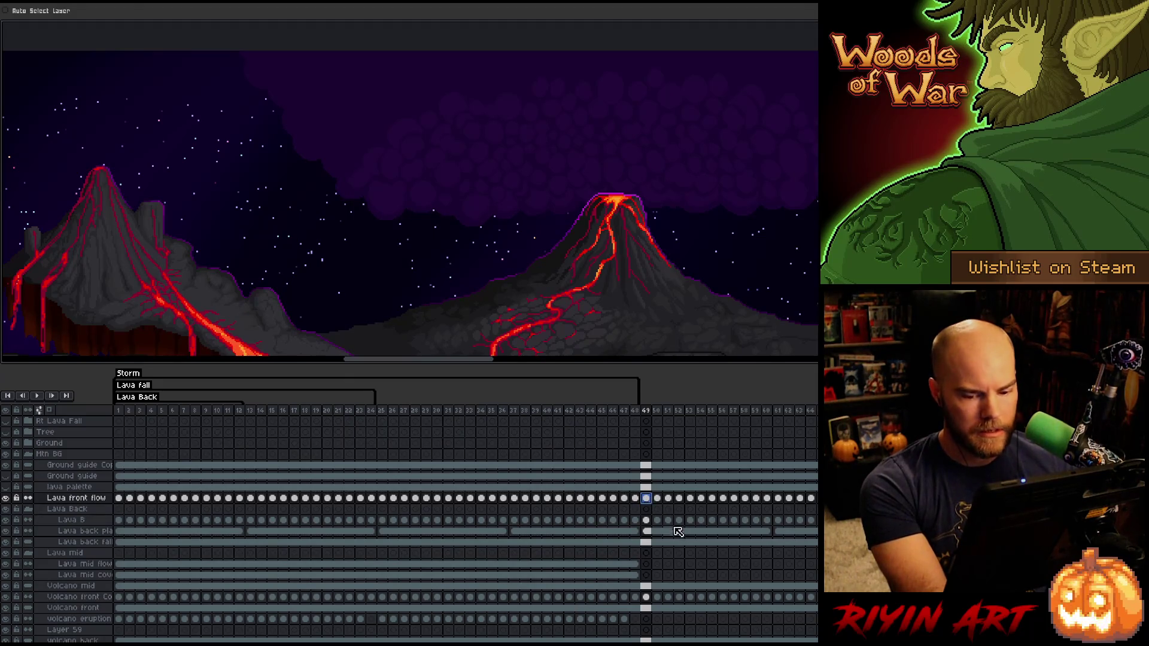
scroll(464, 506, "right", 9)
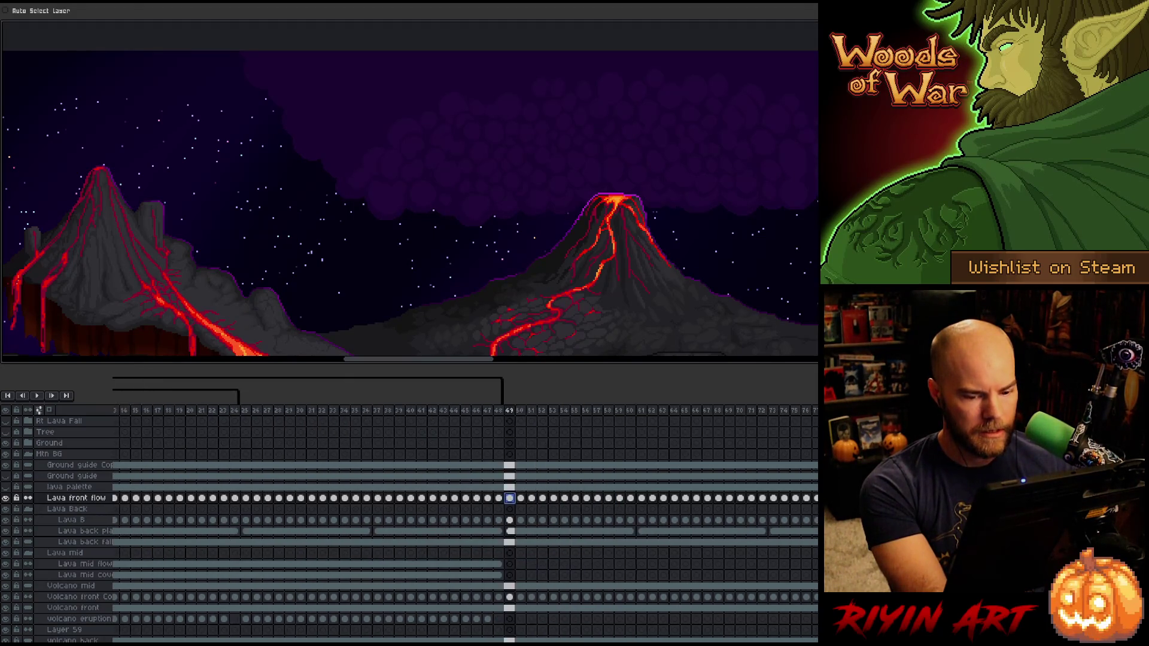
scroll(464, 505, "right", 3)
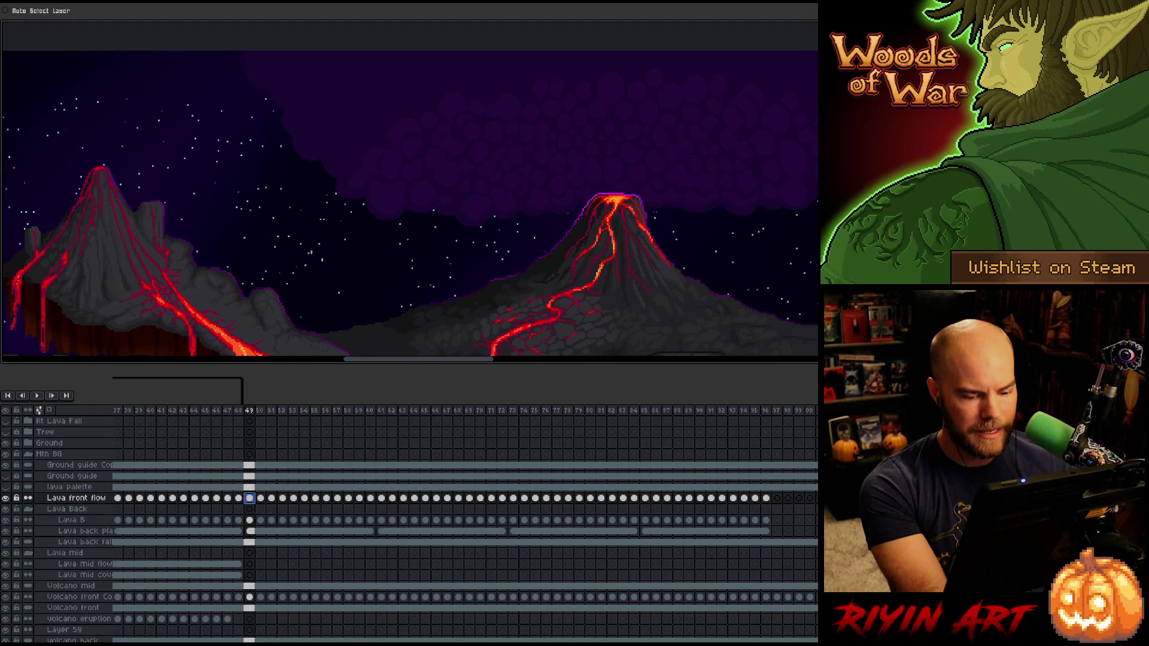
scroll(465, 506, "left", 12)
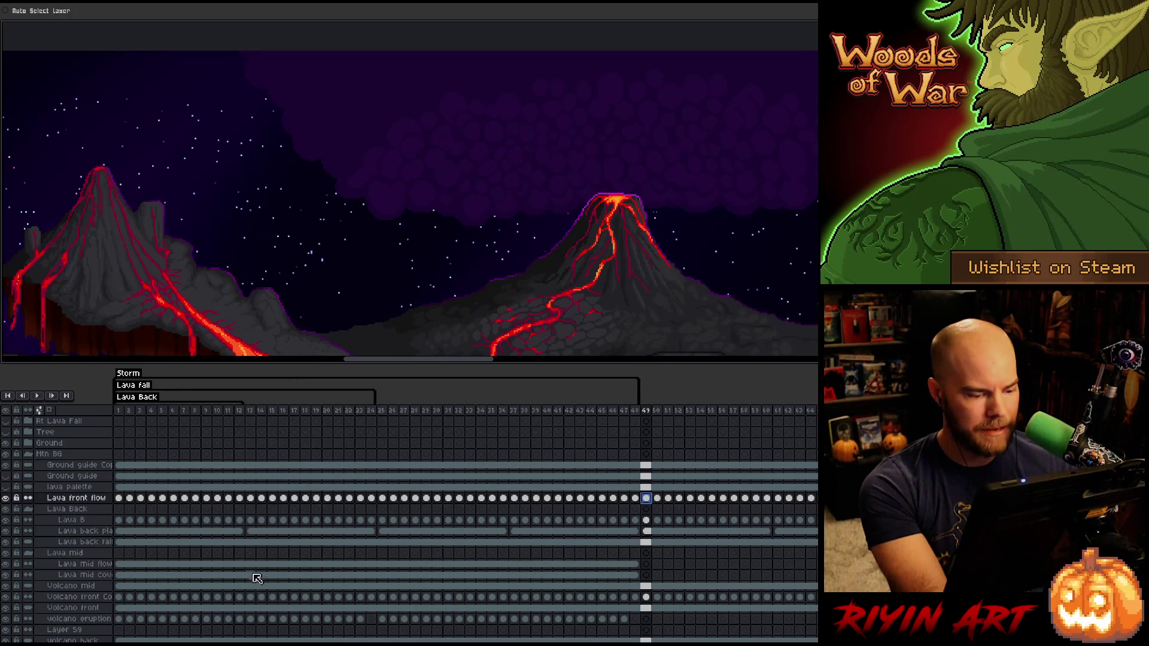
left_click_drag(125, 568, 649, 577)
left_click(646, 565)
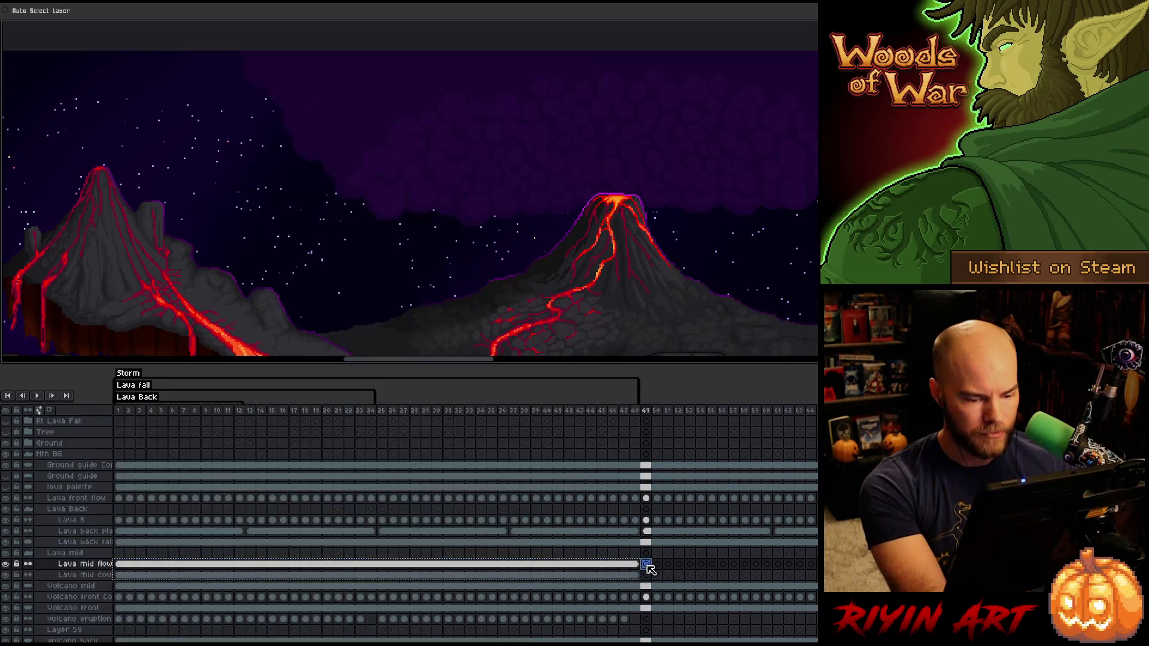
left_click(471, 574)
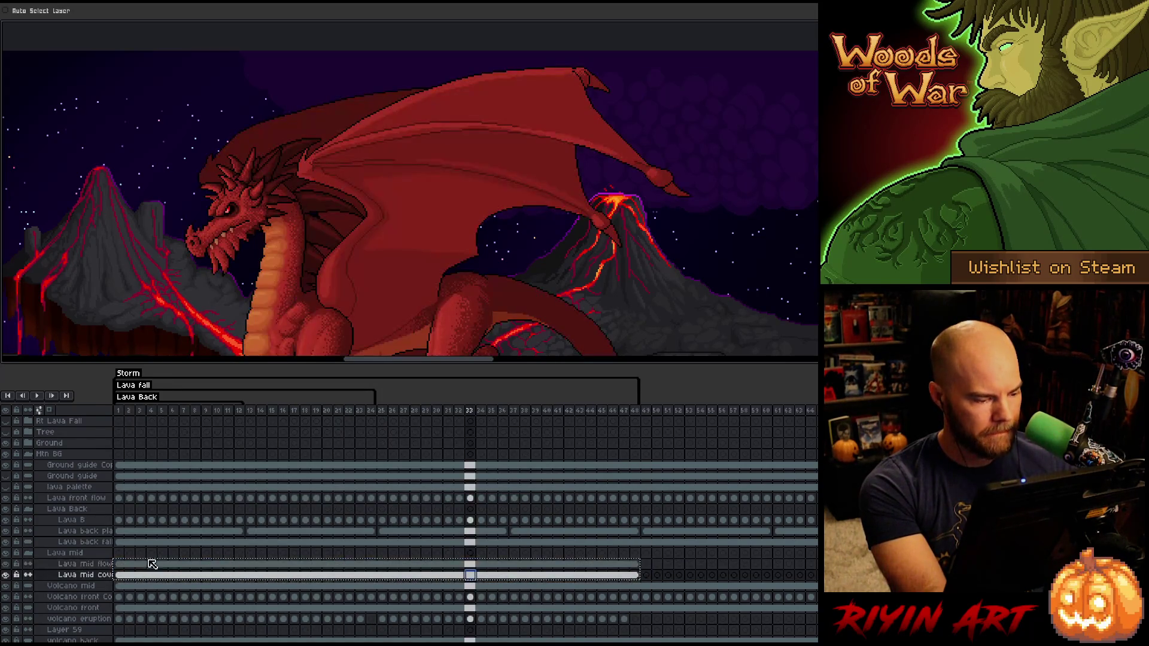
mouse_move(120, 568)
left_mouse_down()
mouse_move(71, 587)
mouse_move(72, 607)
mouse_move(71, 575)
left_mouse_up()
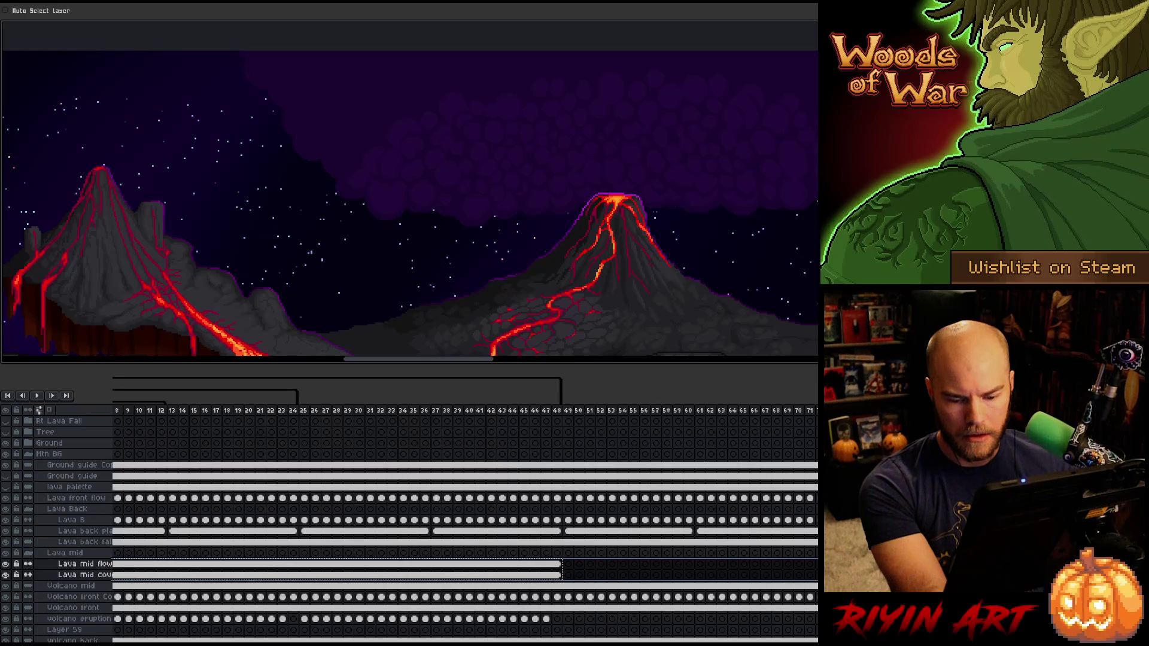
key("ctrl+v")
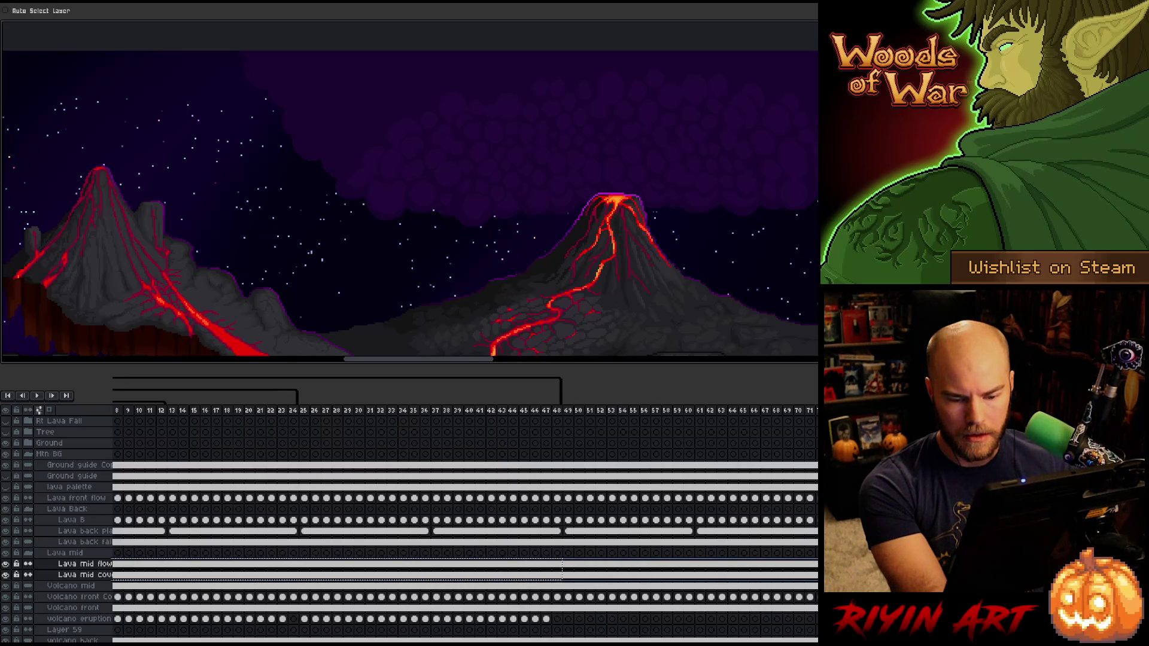
Step: Extend the Lava back layers by pasting their first 12 frames at frame 97
left_click(84, 531)
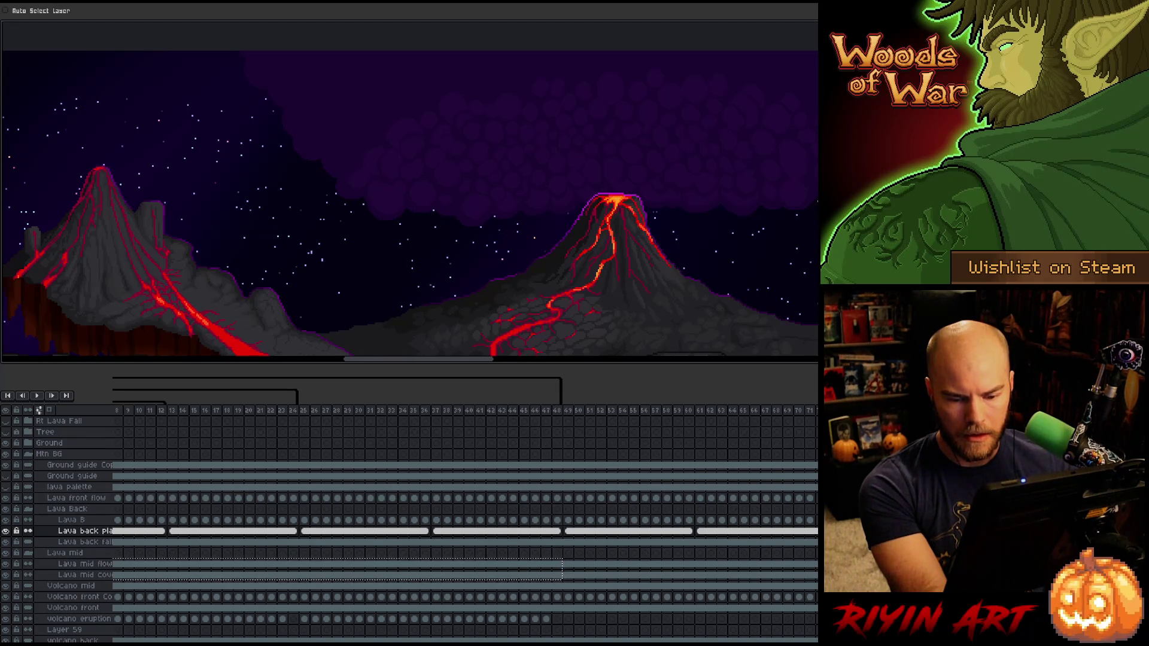
scroll(465, 496, "left", 3)
left_click_drag(120, 520, 247, 528)
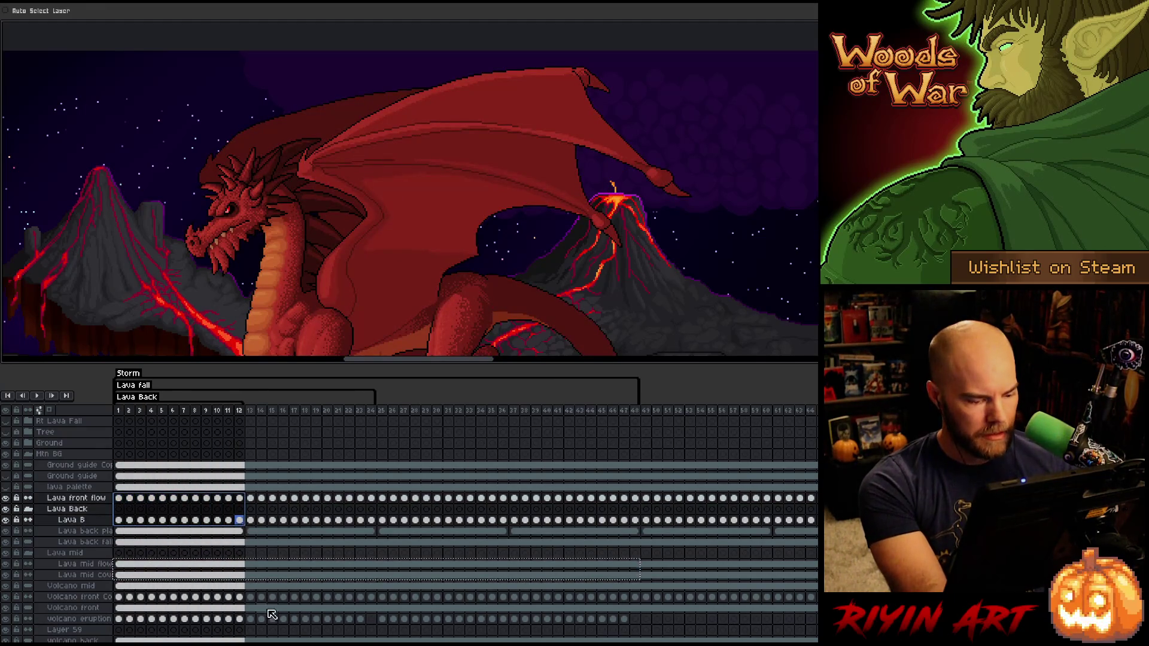
scroll(749, 634, "right", 10)
scroll(748, 635, "right", 5)
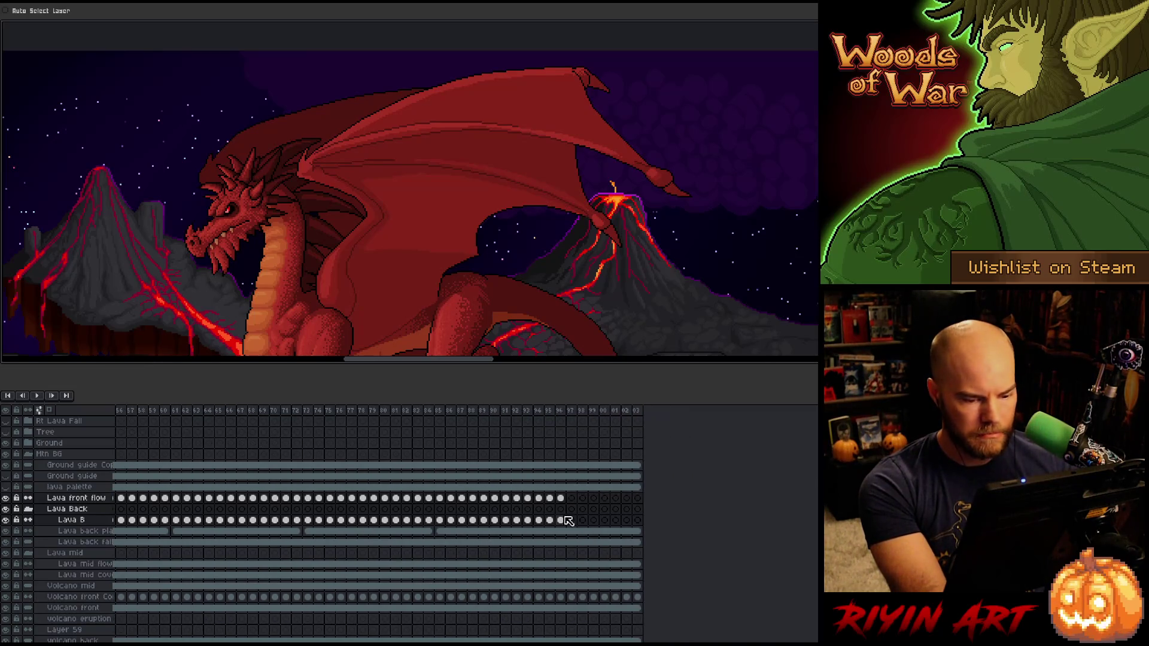
left_click(572, 499)
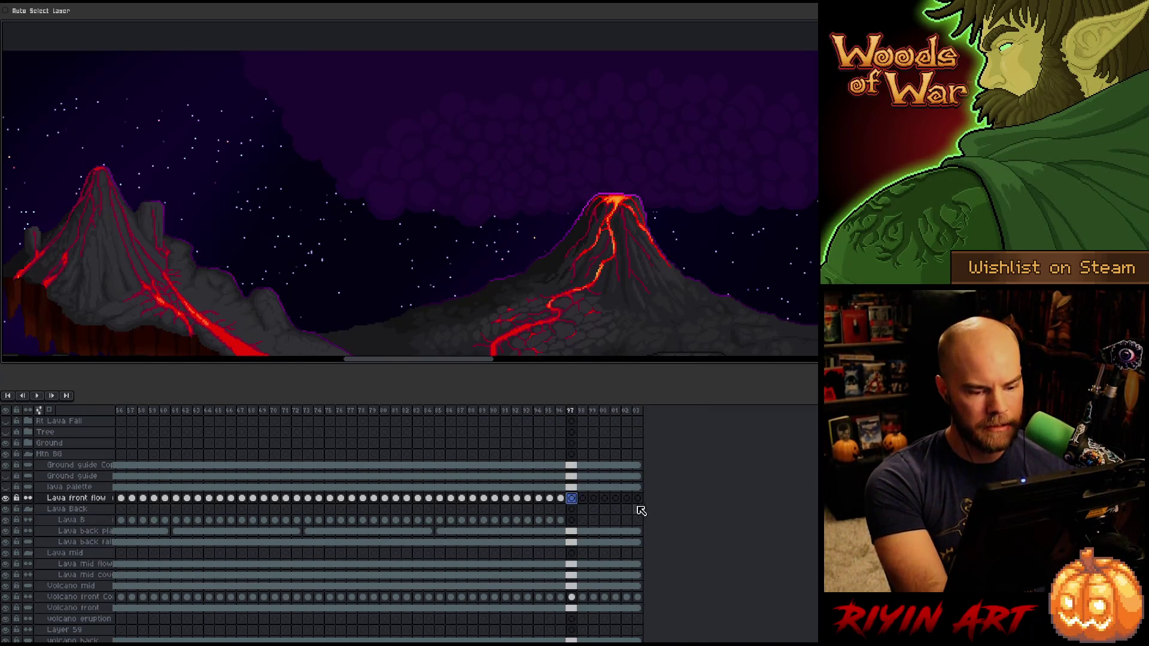
key("ctrl+v")
mouse_move(653, 419)
left_mouse_down()
mouse_move(662, 448)
mouse_move(692, 454)
left_mouse_up()
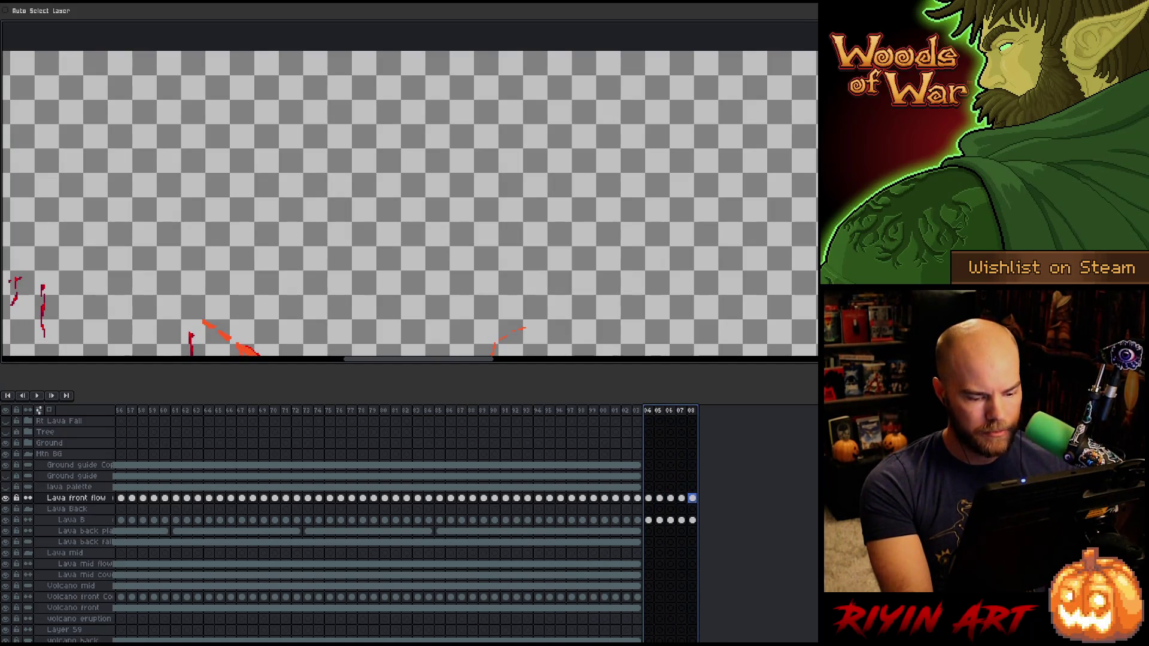
Step: Extend Volcano front Co from frame 104 and paste Volcano eruption frames 1–47 at frame 49
scroll(55, 606, "left", 10)
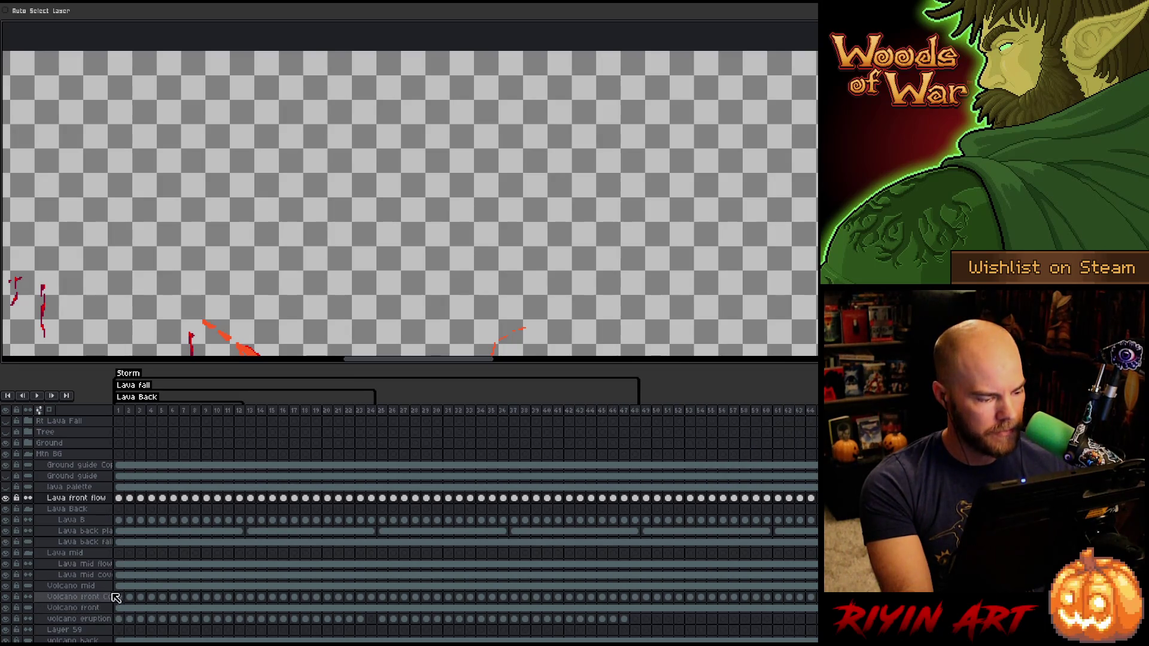
left_click_drag(119, 598, 234, 599)
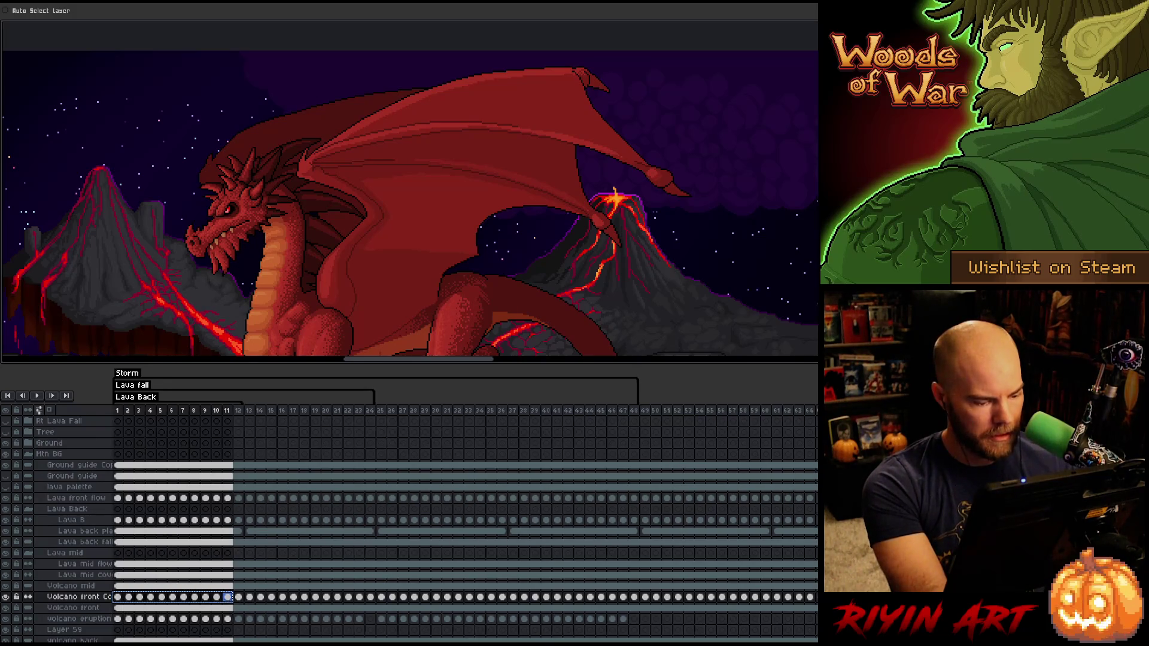
scroll(235, 601, "right", 10)
left_click(593, 597)
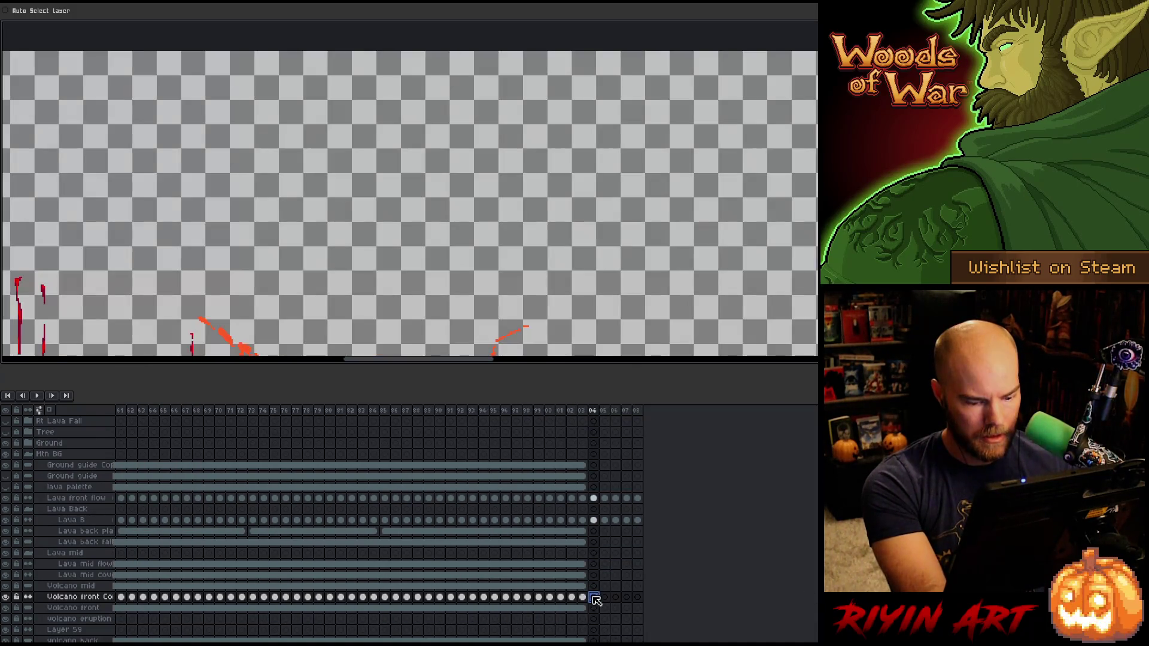
key("alt+n")
key("alt+n")
key("alt+n")
scroll(125, 624, "left", 10)
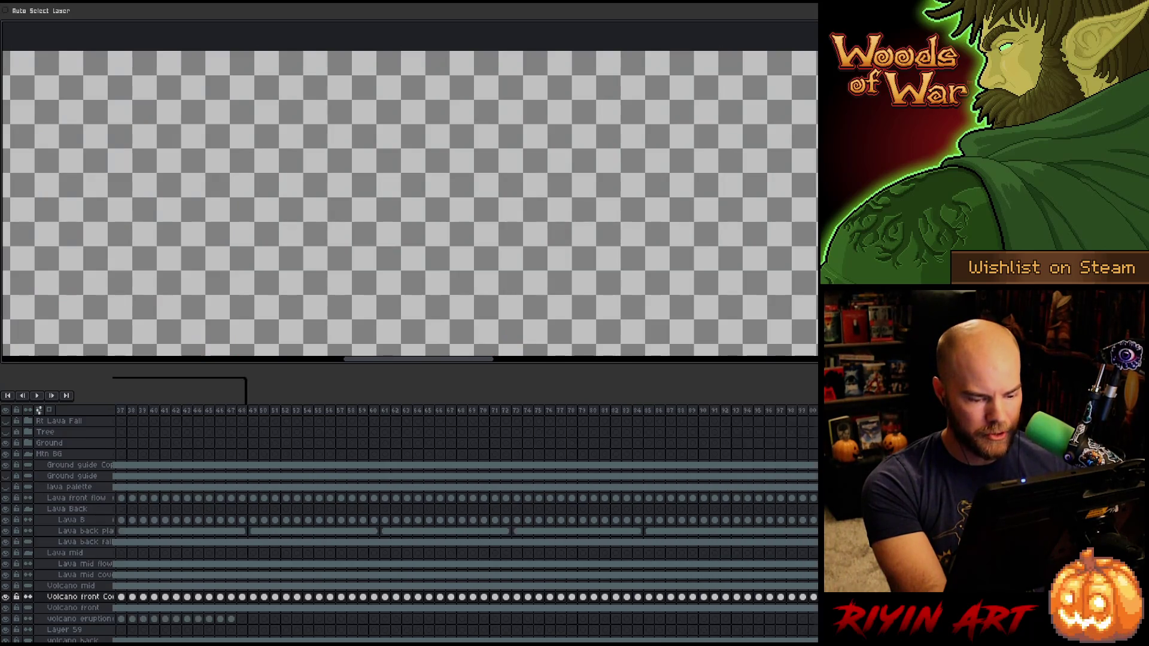
mouse_move(125, 624)
left_mouse_down()
mouse_move(661, 619)
mouse_move(630, 622)
left_mouse_up()
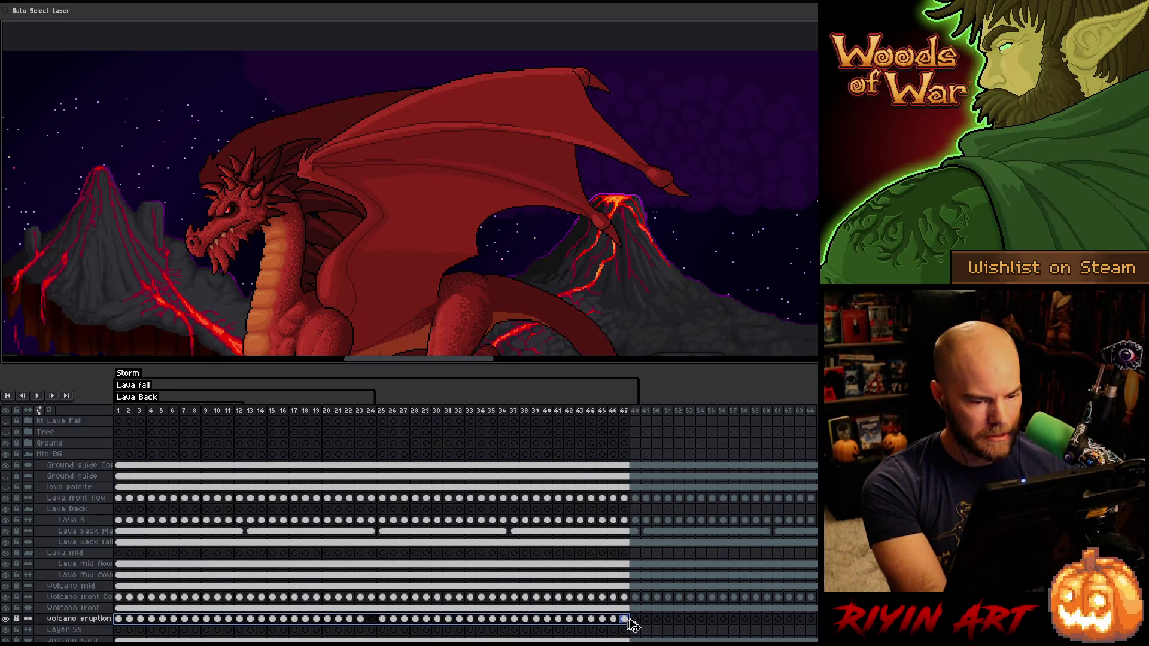
left_click(647, 620)
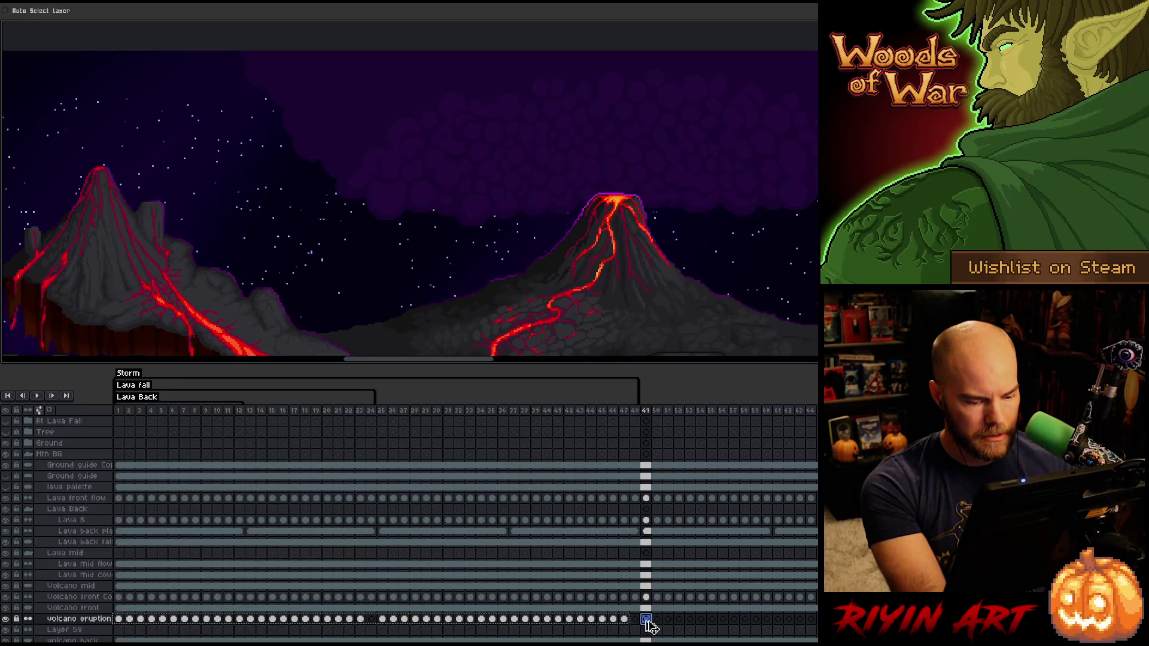
key("ctrl+v")
Step: Delete the surplus frames 104–111 and play the animation to check the loops
scroll(465, 520, "right", 8)
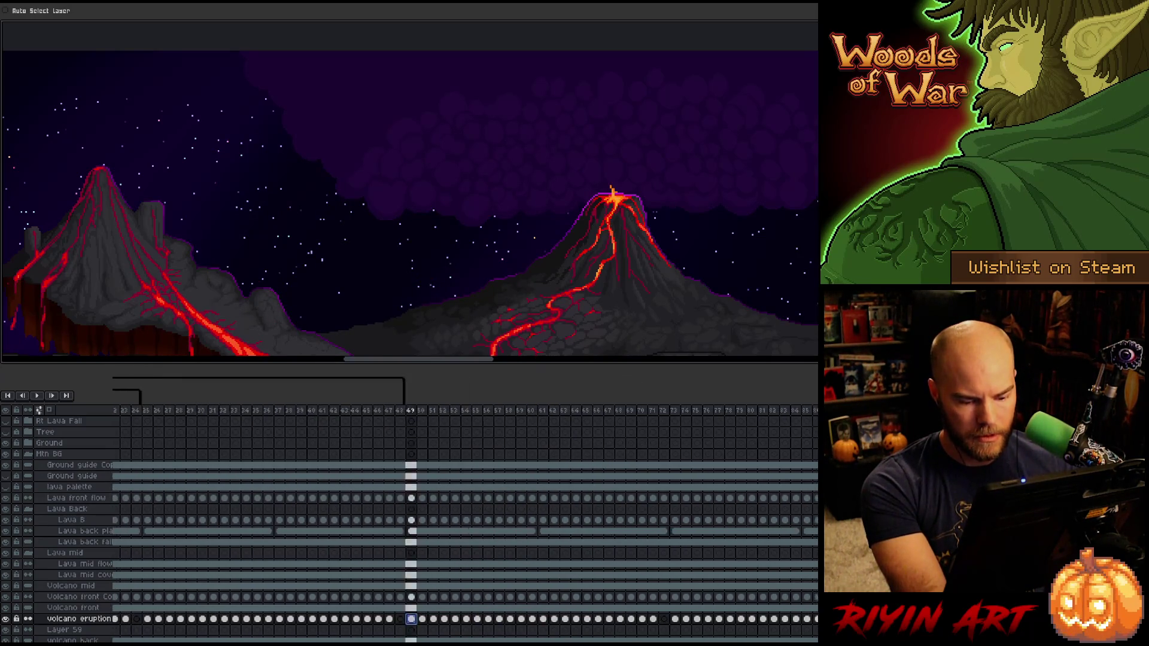
key("End")
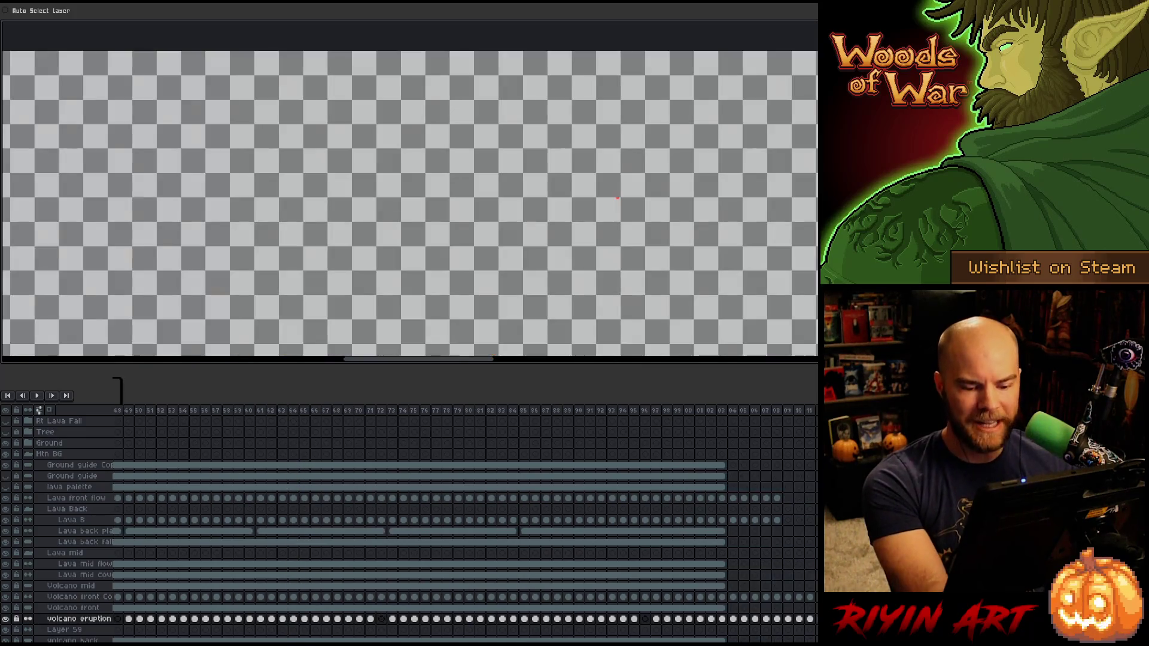
left_click_drag(733, 415, 814, 413)
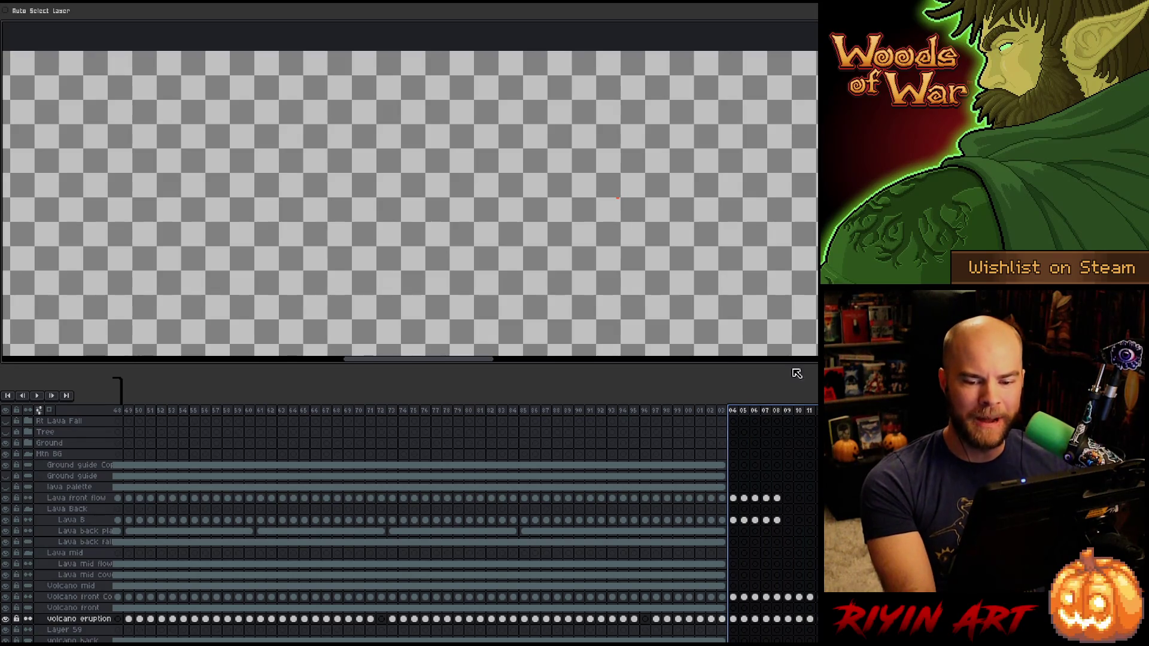
right_click(790, 414)
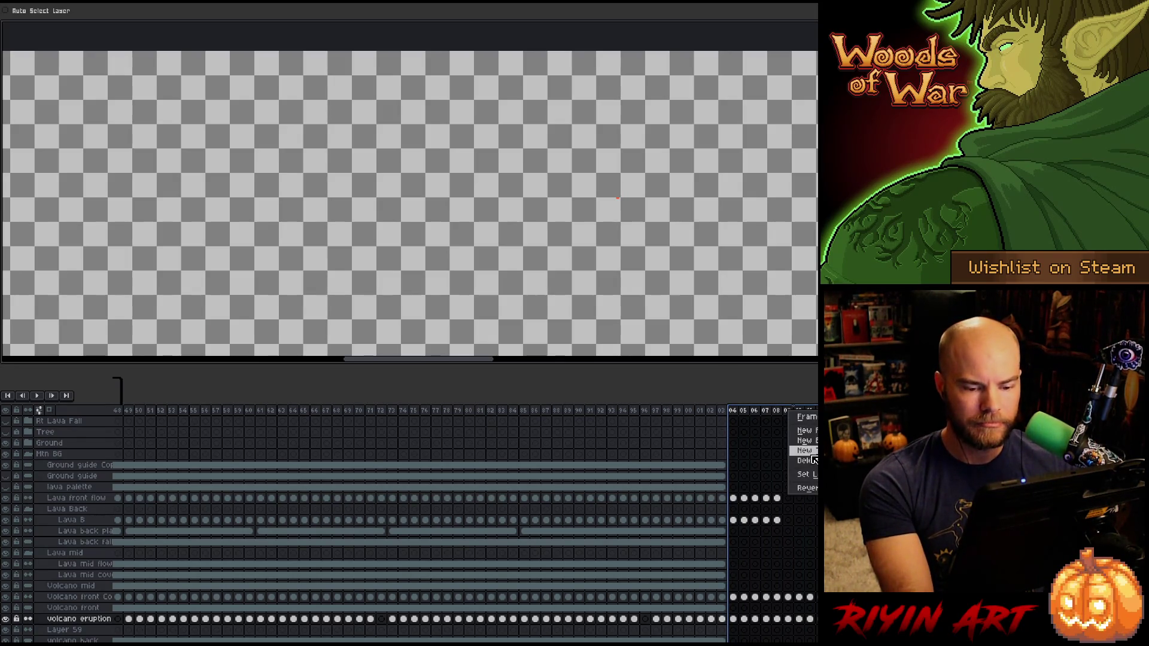
left_click(808, 460)
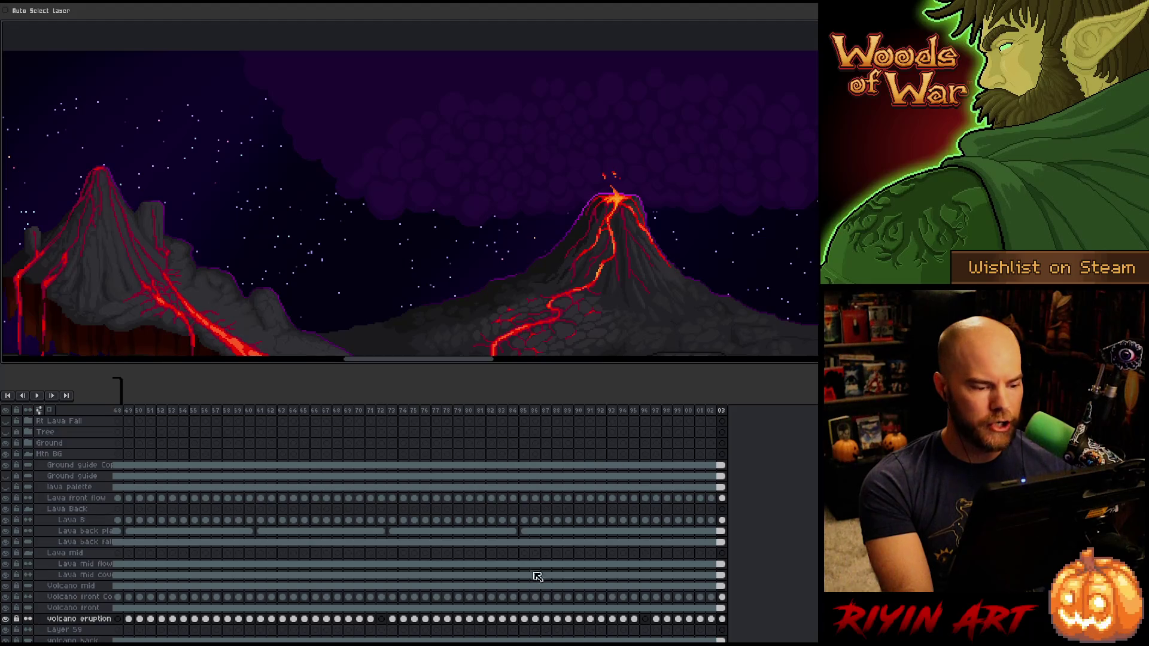
key("Return")
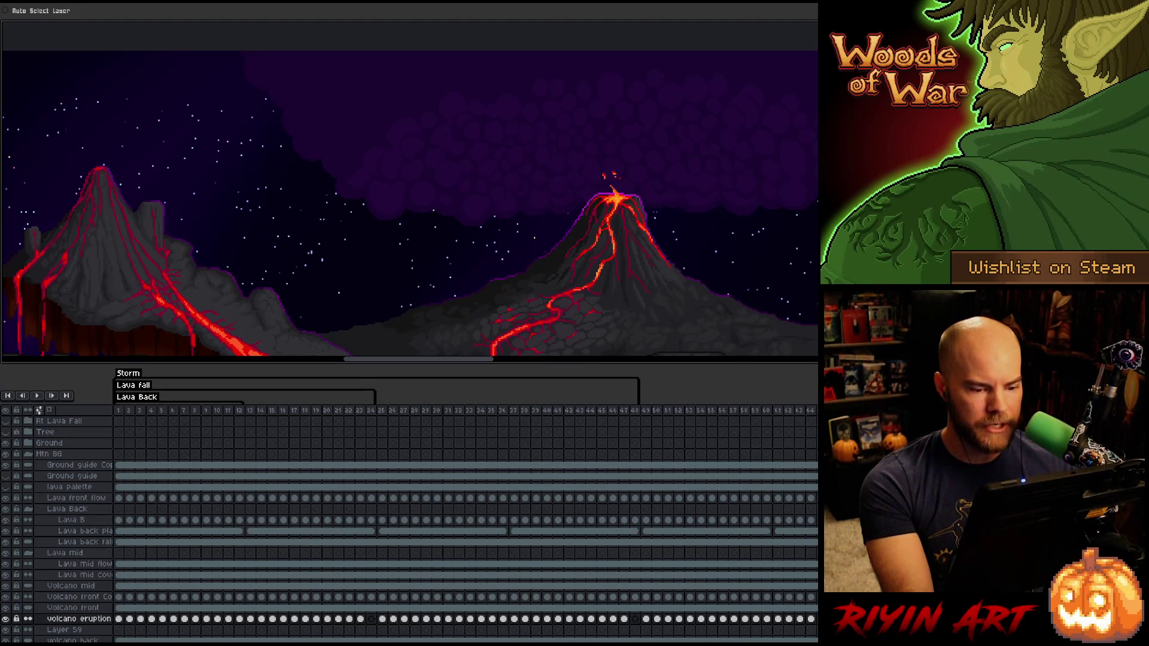
left_click(669, 412)
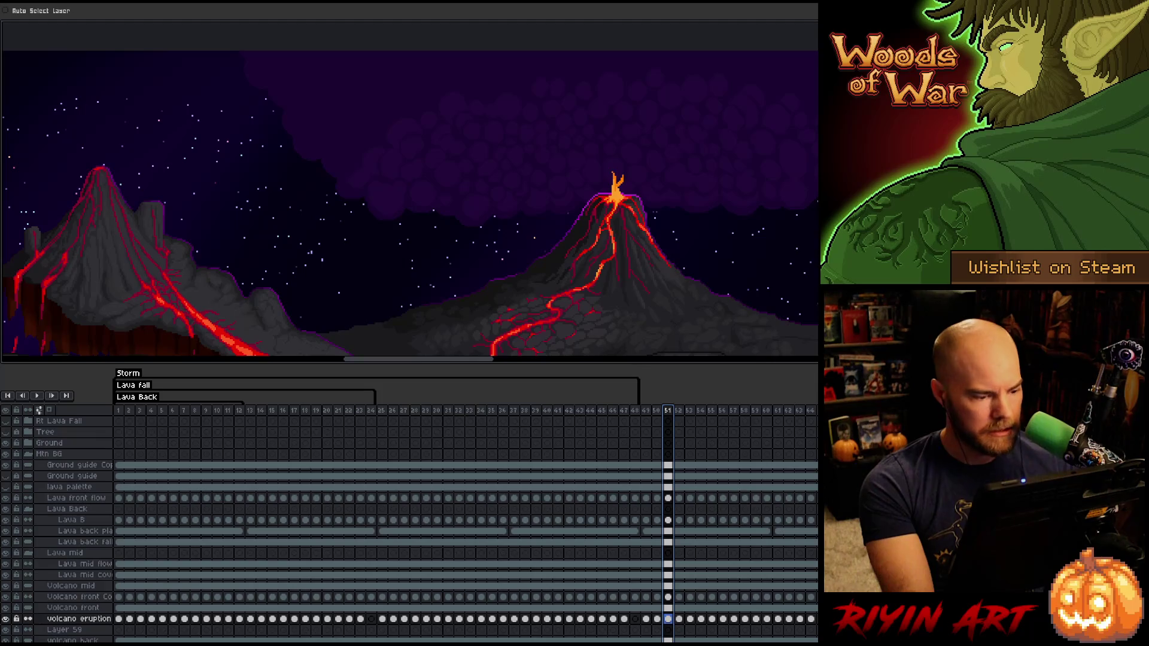
scroll(208, 497, "up", 2)
left_click(125, 422)
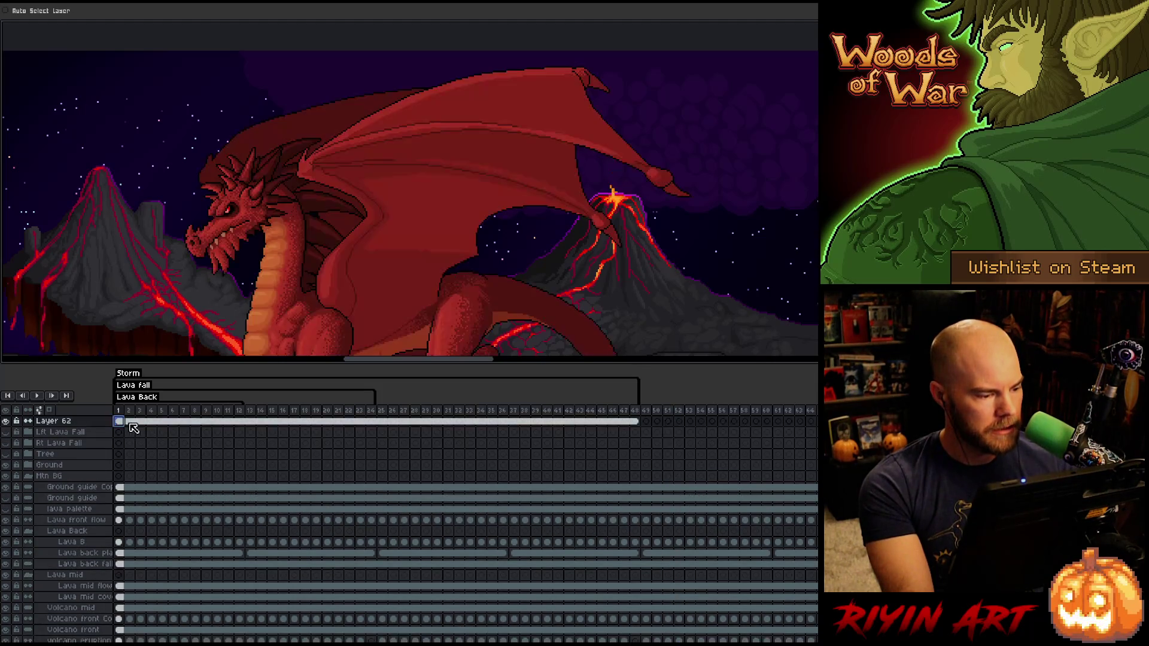
key("Delete")
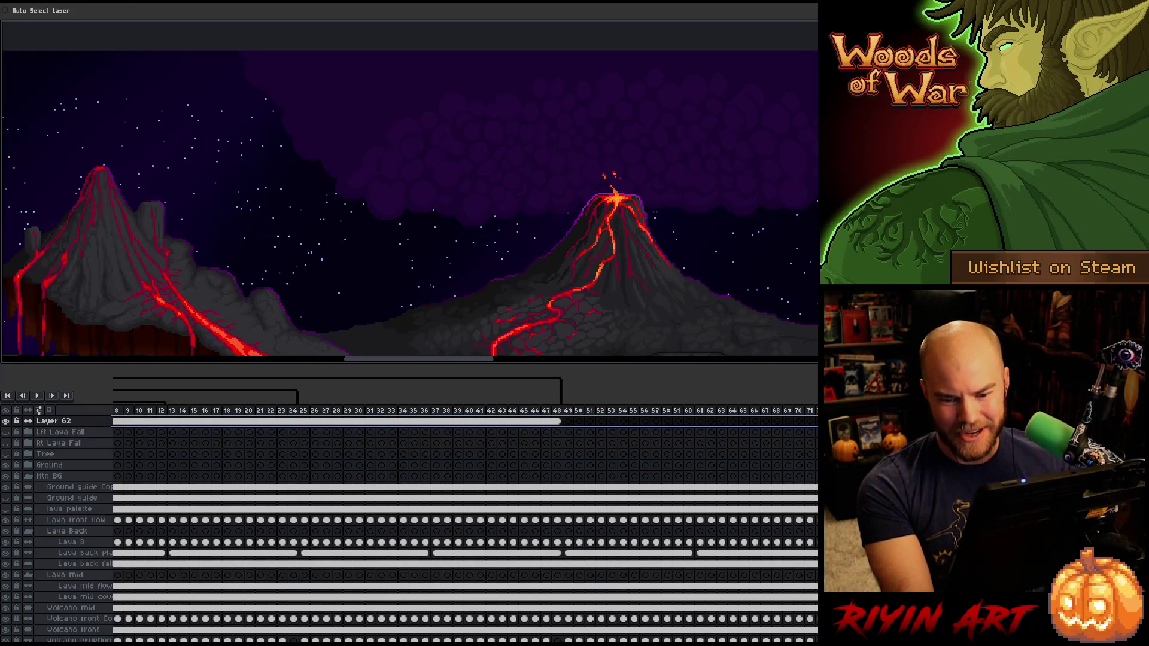
key("ctrl+z")
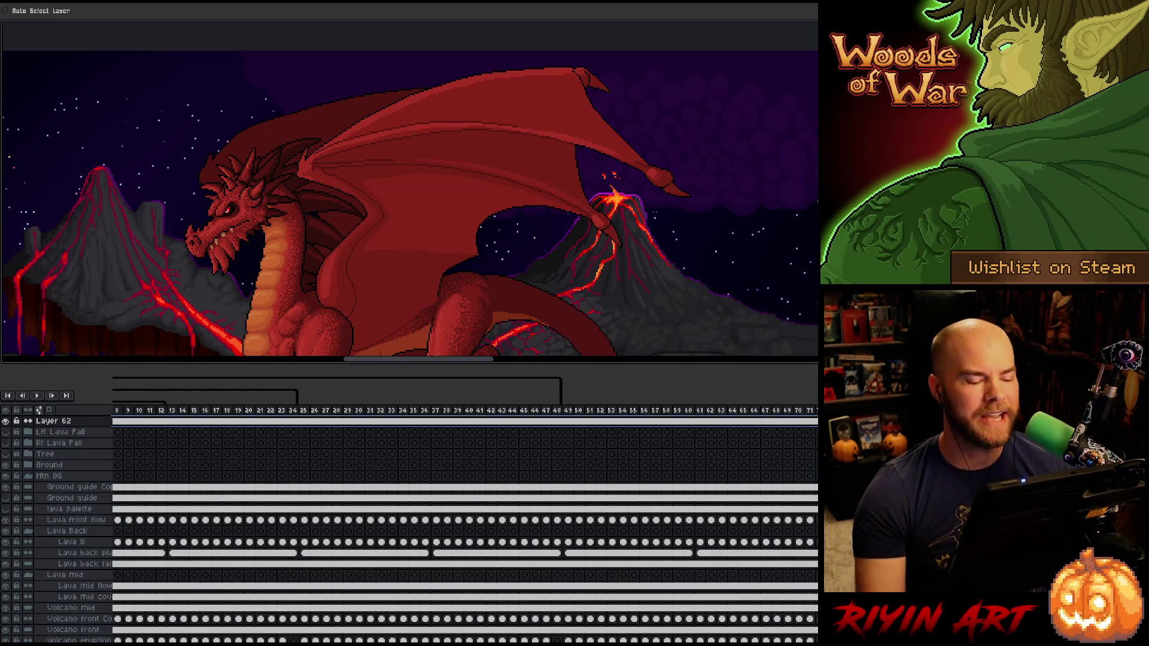
scroll(249, 589, "left", 4)
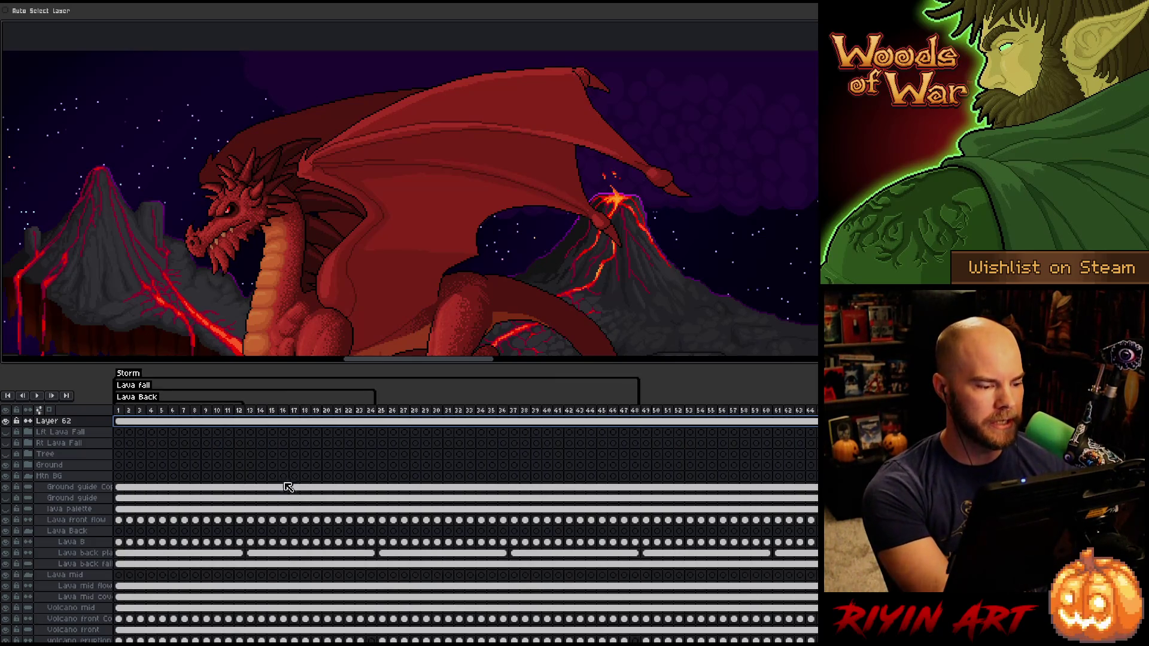
left_click(703, 411)
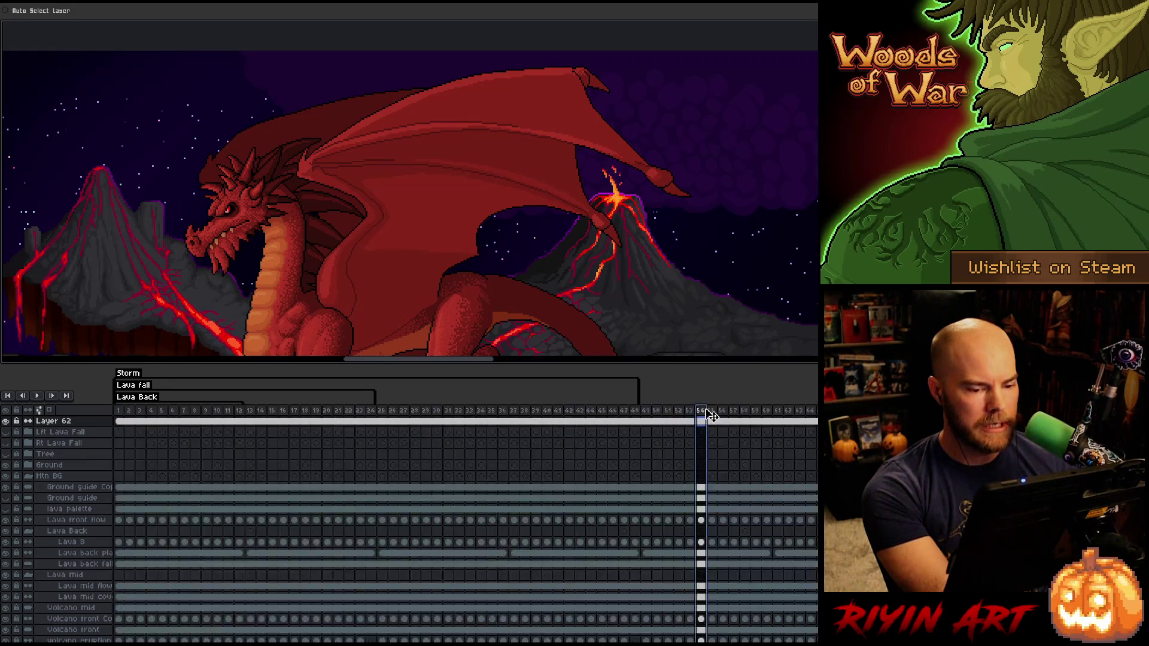
Step: Hide the timeline and save lava_flow_v2
key("Tab")
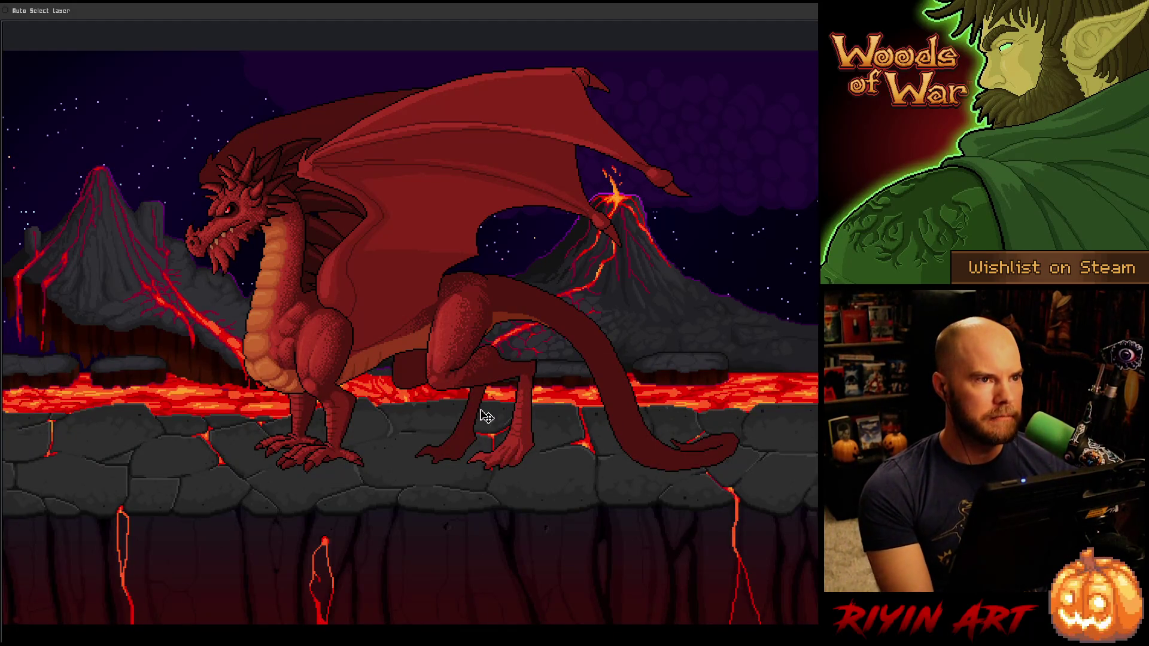
left_click_drag(484, 417, 464, 414)
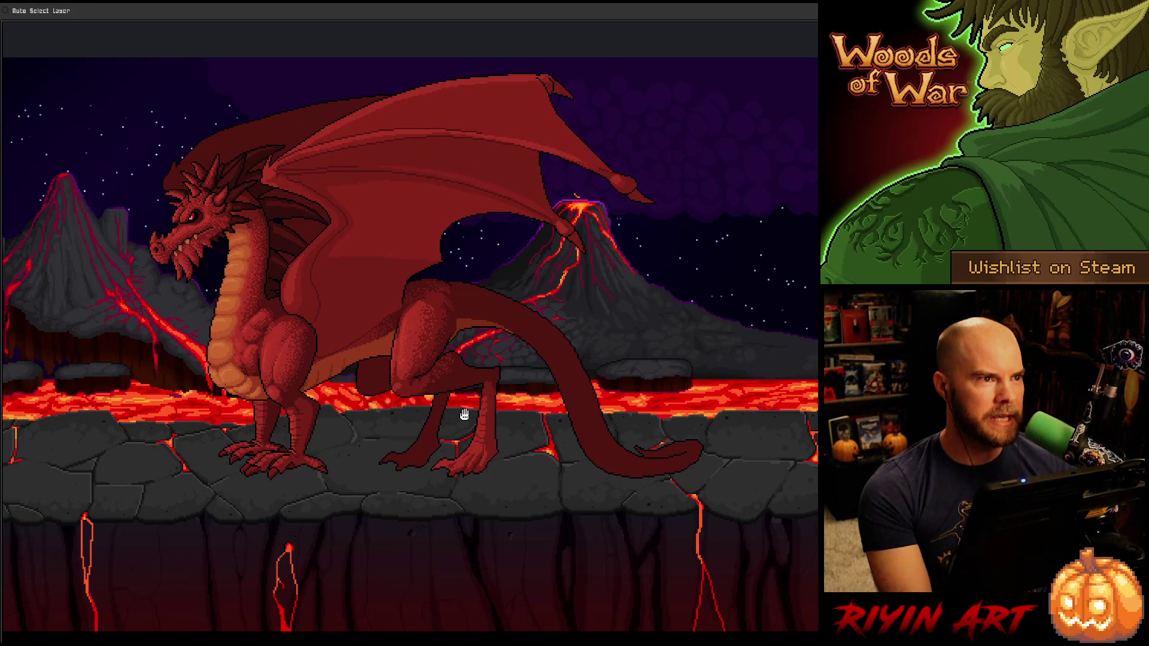
key("ctrl+s")
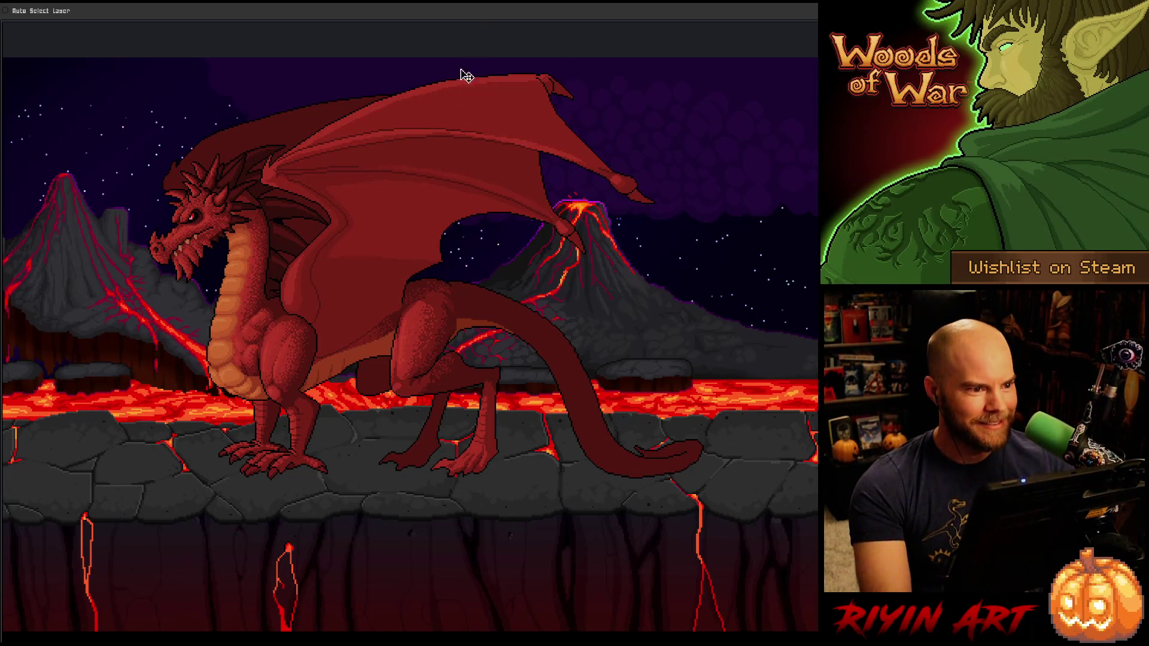
Step: Rewind the animation to frame 1, then hide the timeline again
key("Tab")
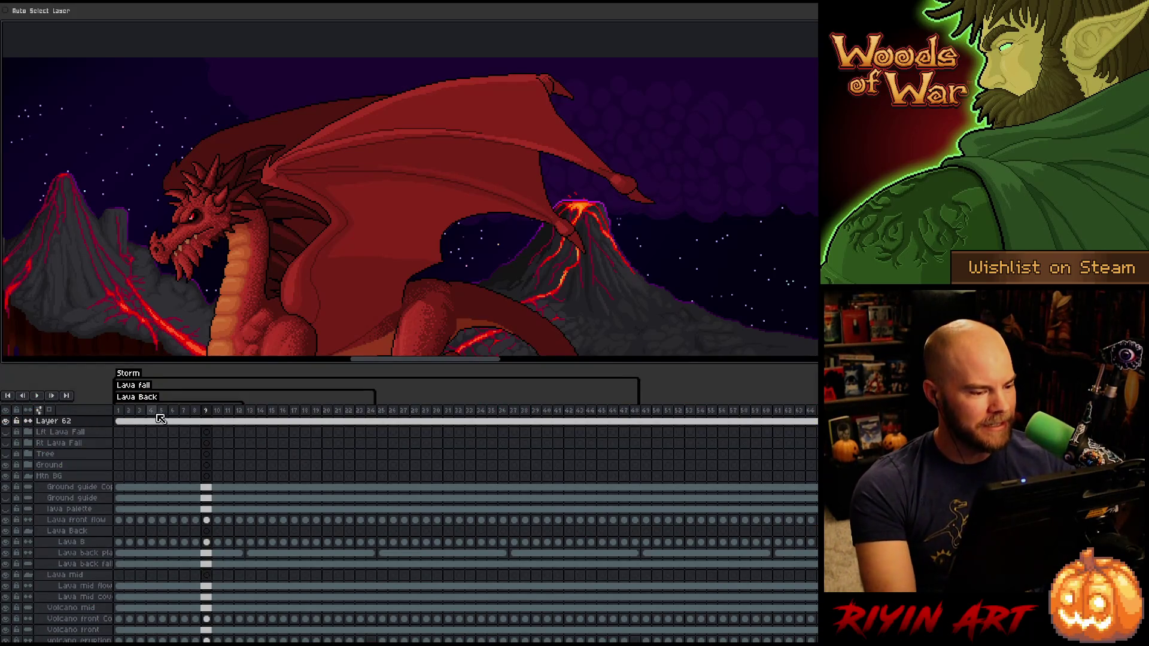
left_click(123, 412)
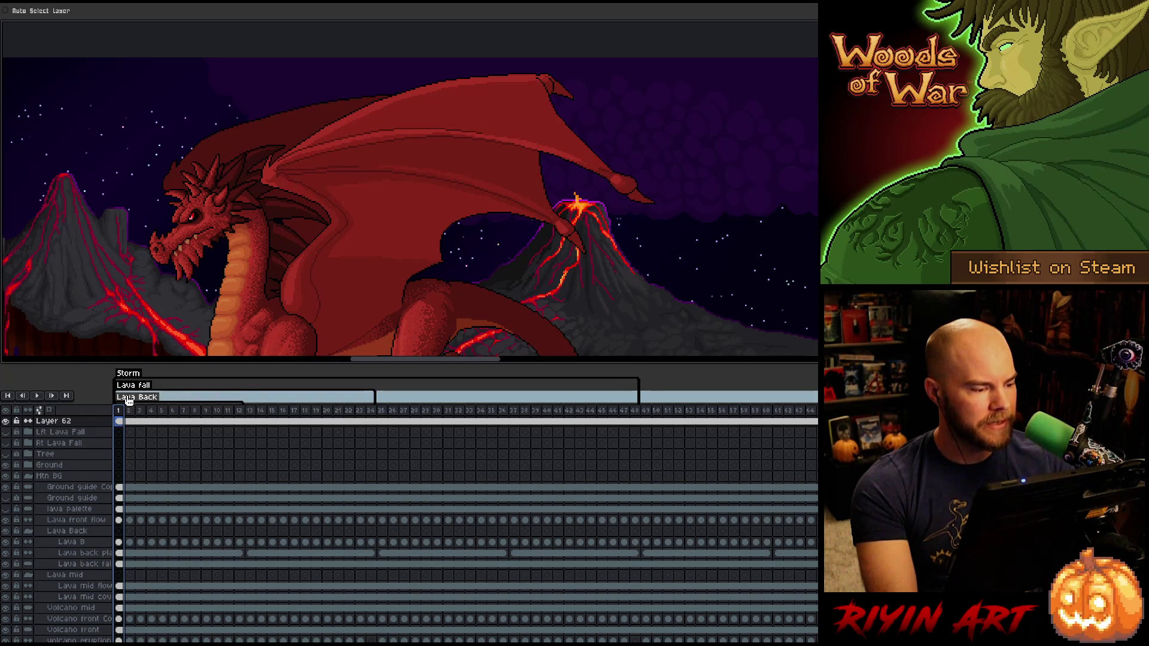
key("Tab")
key("Tab")
key("Tab")
key("Tab")
key("Tab")
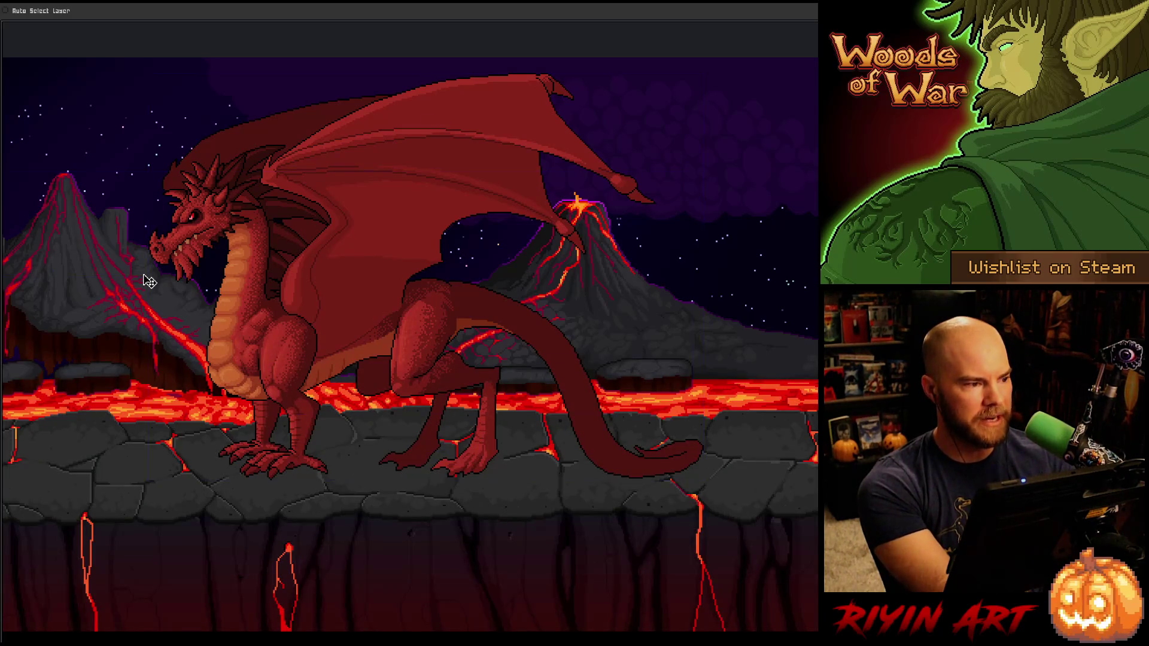
key("Tab")
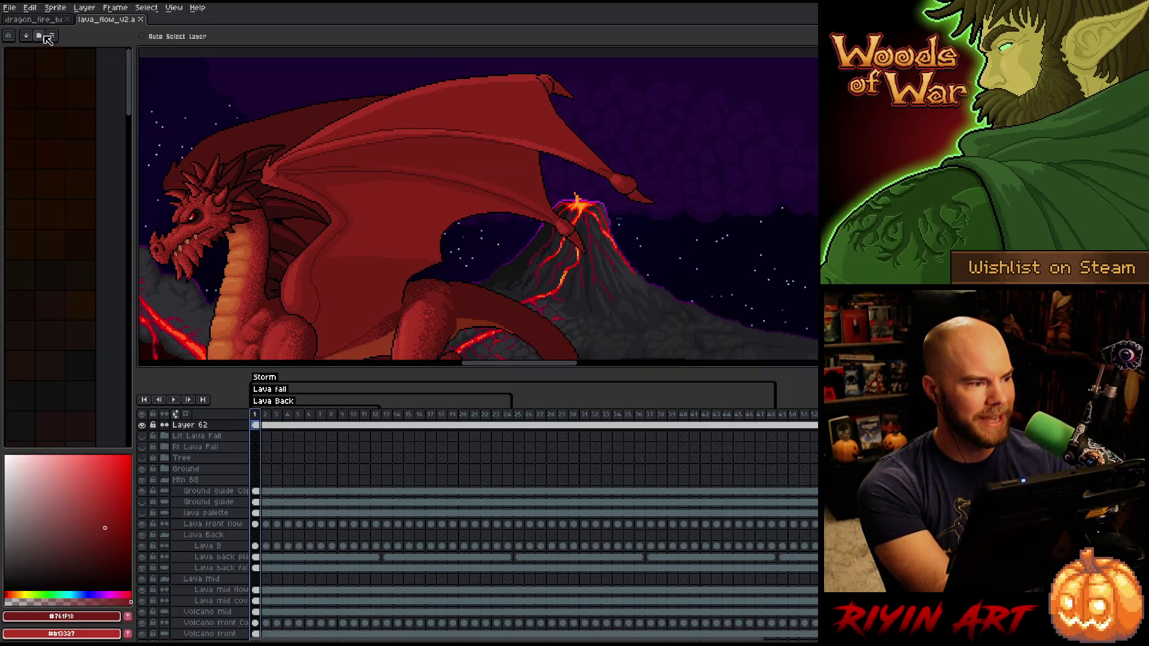
Step: Save the scene as lava_flow_v3.aseprite, then delete the Lava Back animation tag
left_click(11, 8)
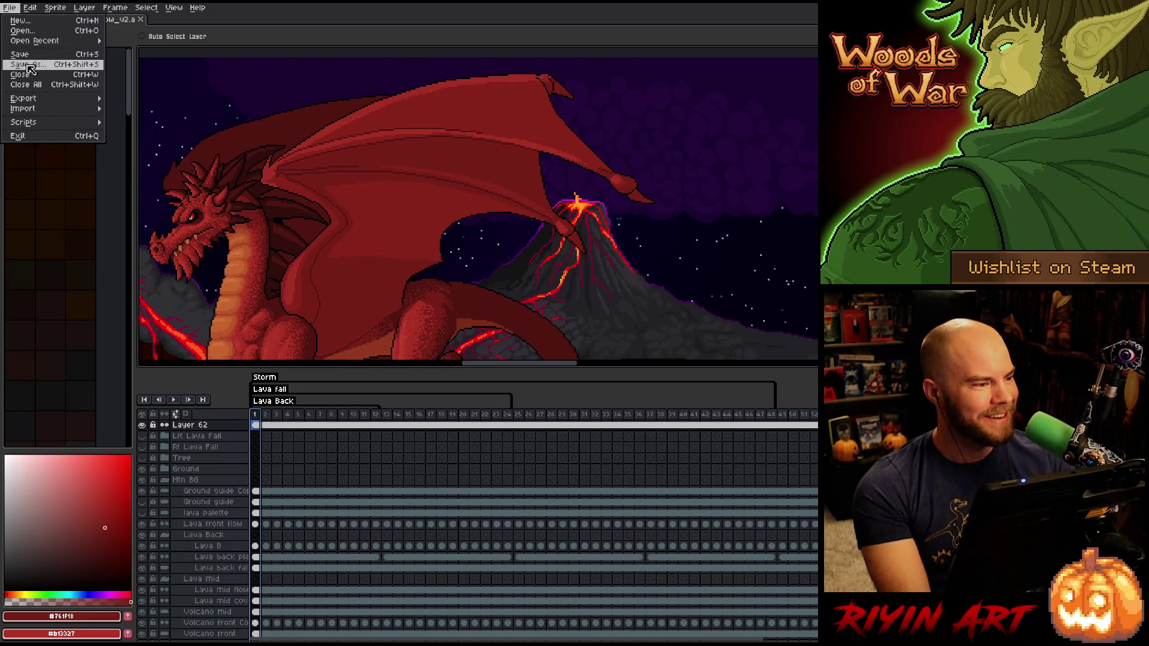
left_click(27, 64)
left_click(462, 450)
key("BackSpace")
type("3")
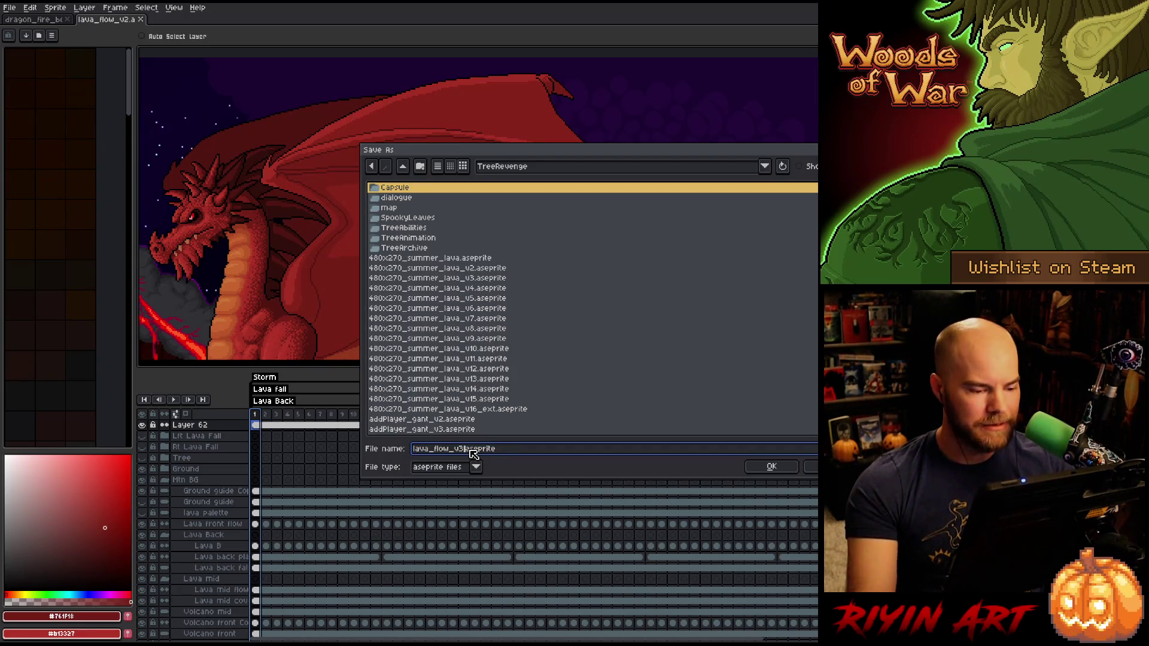
left_click(767, 472)
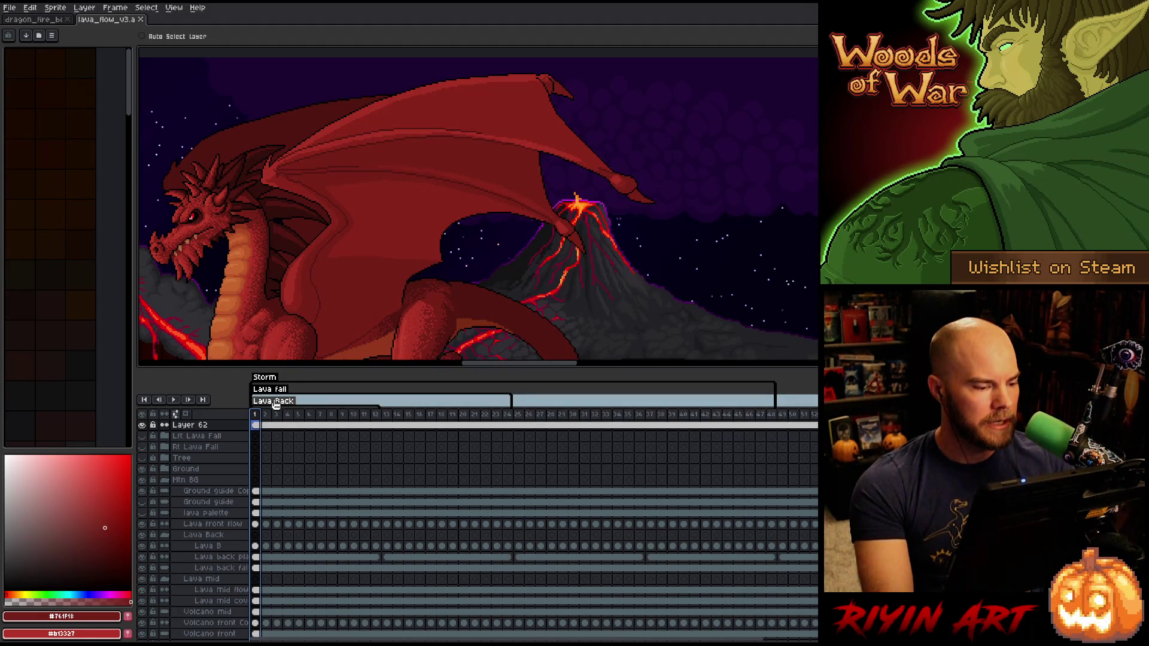
right_click(275, 404)
left_click(306, 427)
Step: Delete the Lava Fall and Storm animation tags
right_click(271, 393)
left_click(299, 414)
right_click(272, 383)
left_click(301, 404)
Step: Hide the timeline and show the dragon over the lava river full-screen, zoomed in
key("Tab")
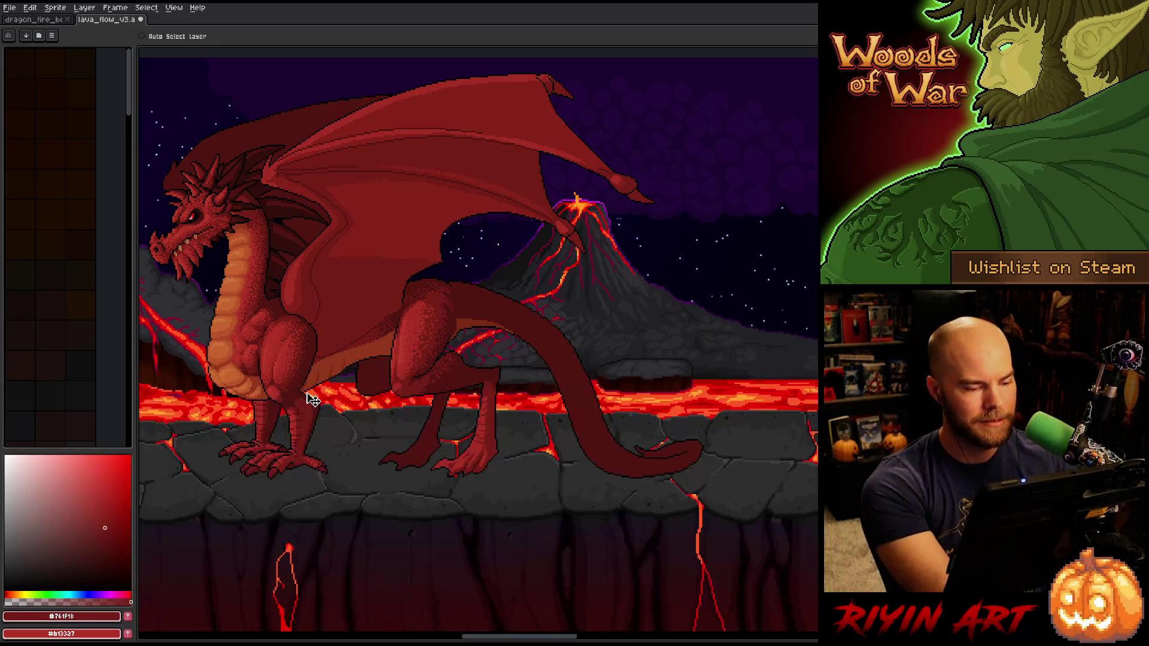
key("ctrl+f")
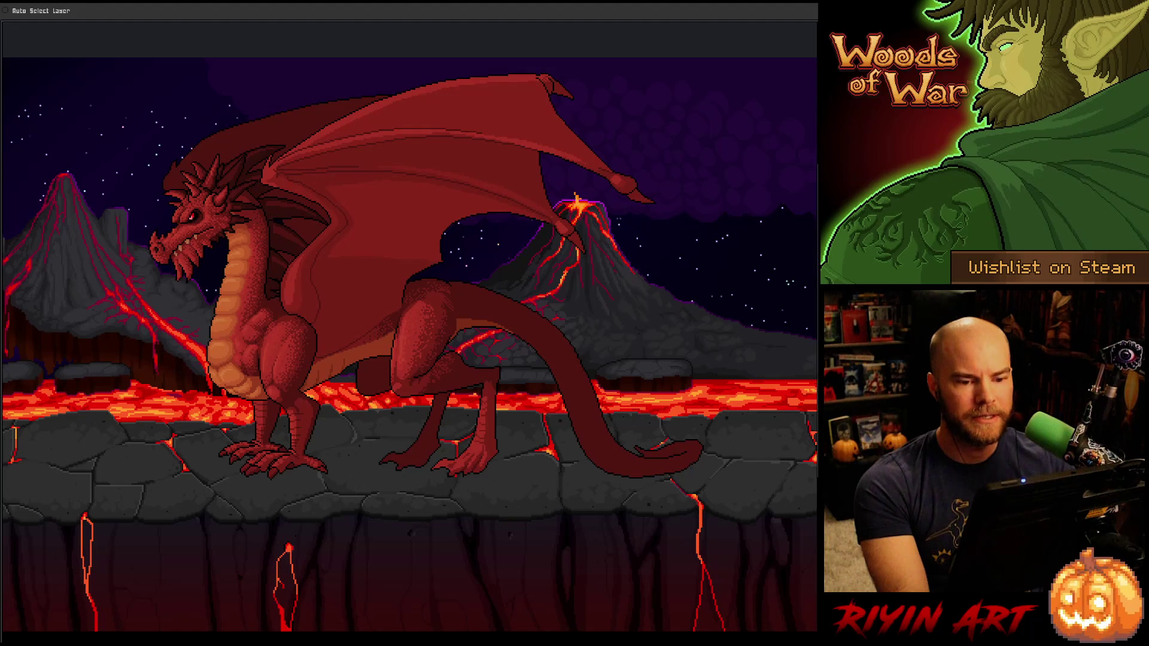
mouse_move(559, 307)
left_mouse_down()
mouse_move(612, 334)
mouse_move(601, 326)
left_mouse_up()
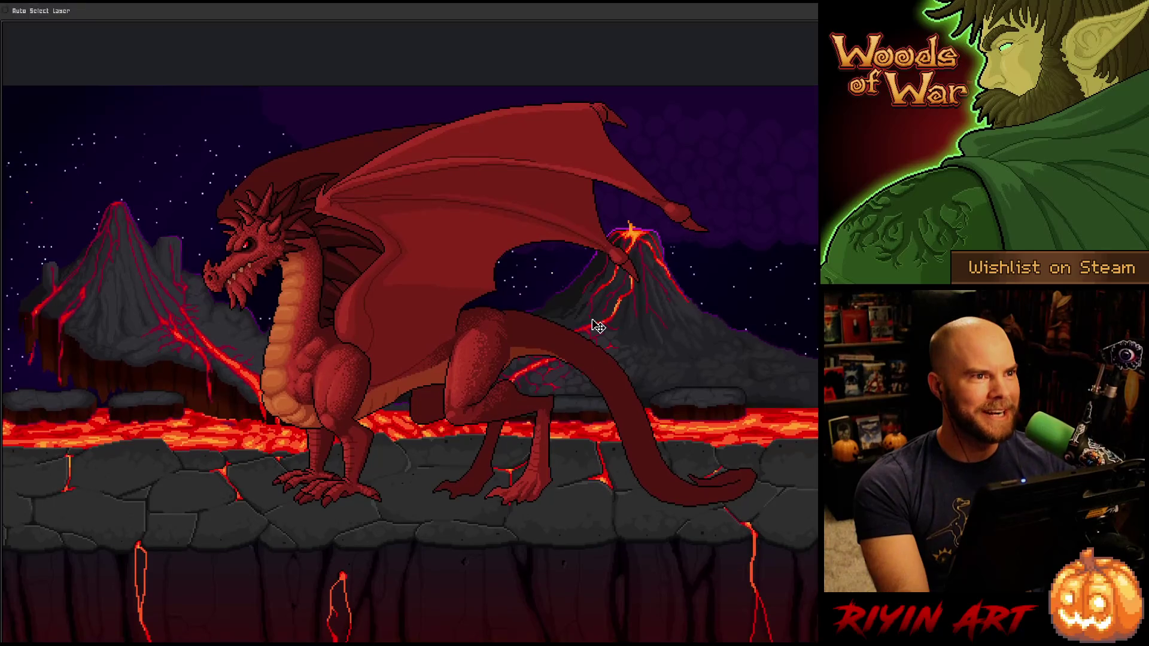
scroll(601, 327, "down", 2)
mouse_move(546, 366)
left_mouse_down()
mouse_move(474, 352)
mouse_move(492, 328)
left_mouse_up()
scroll(462, 336, "up", 2)
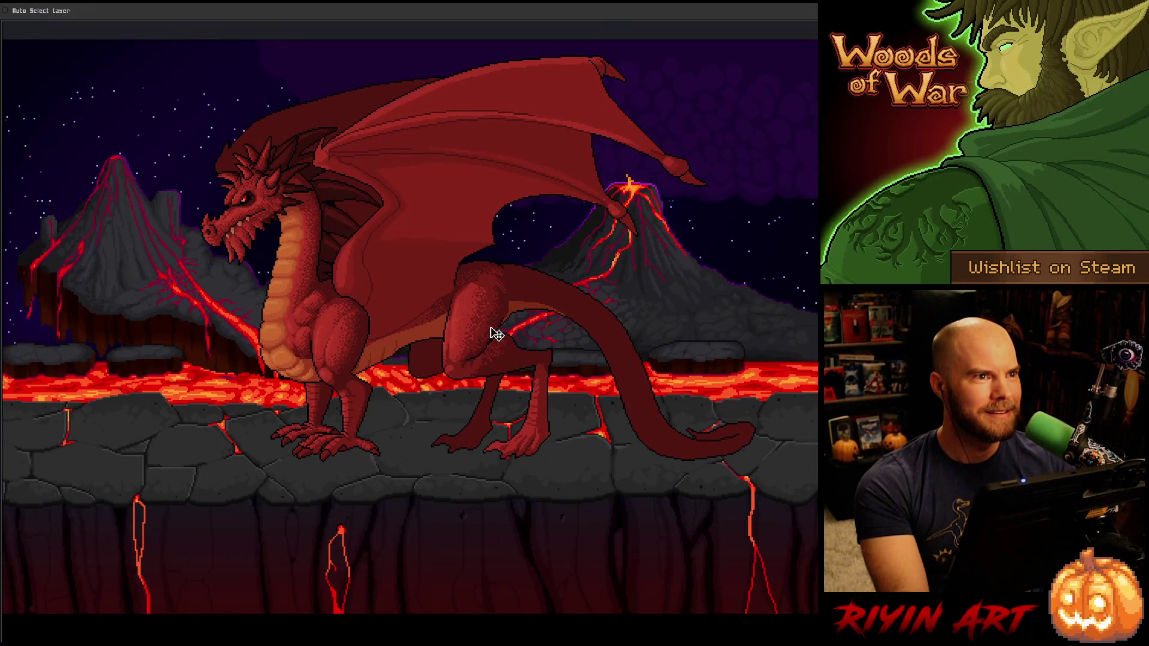
scroll(497, 334, "up", 1)
mouse_move(488, 333)
left_mouse_down()
mouse_move(480, 371)
mouse_move(411, 405)
mouse_move(469, 412)
mouse_move(401, 380)
left_mouse_up()
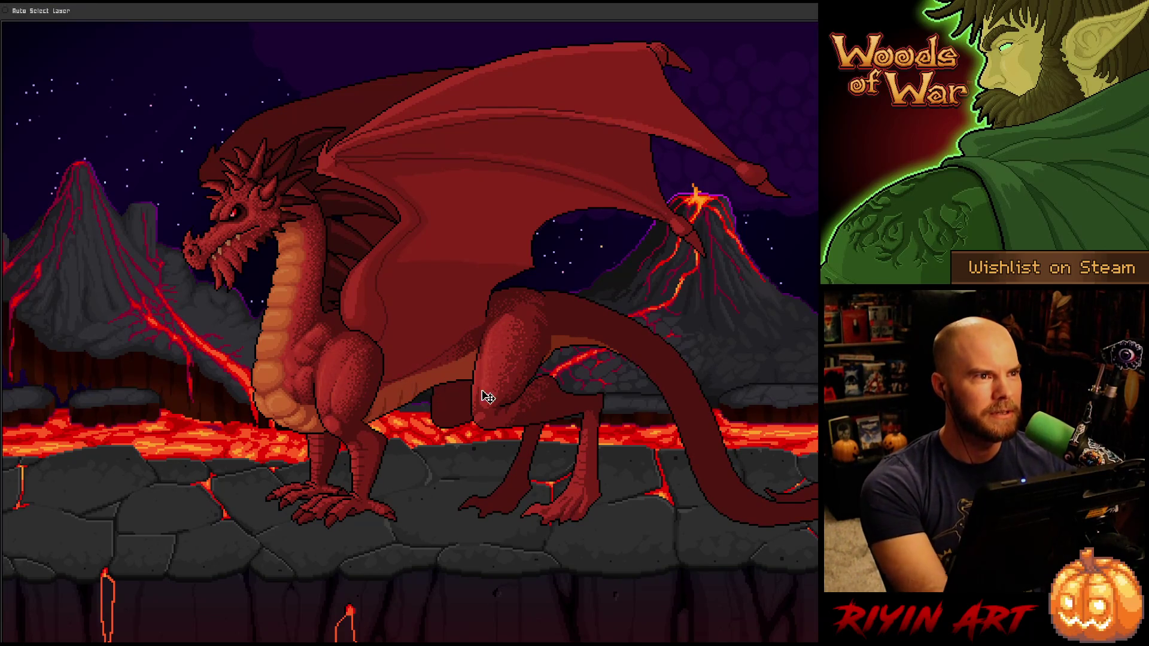
key("h")
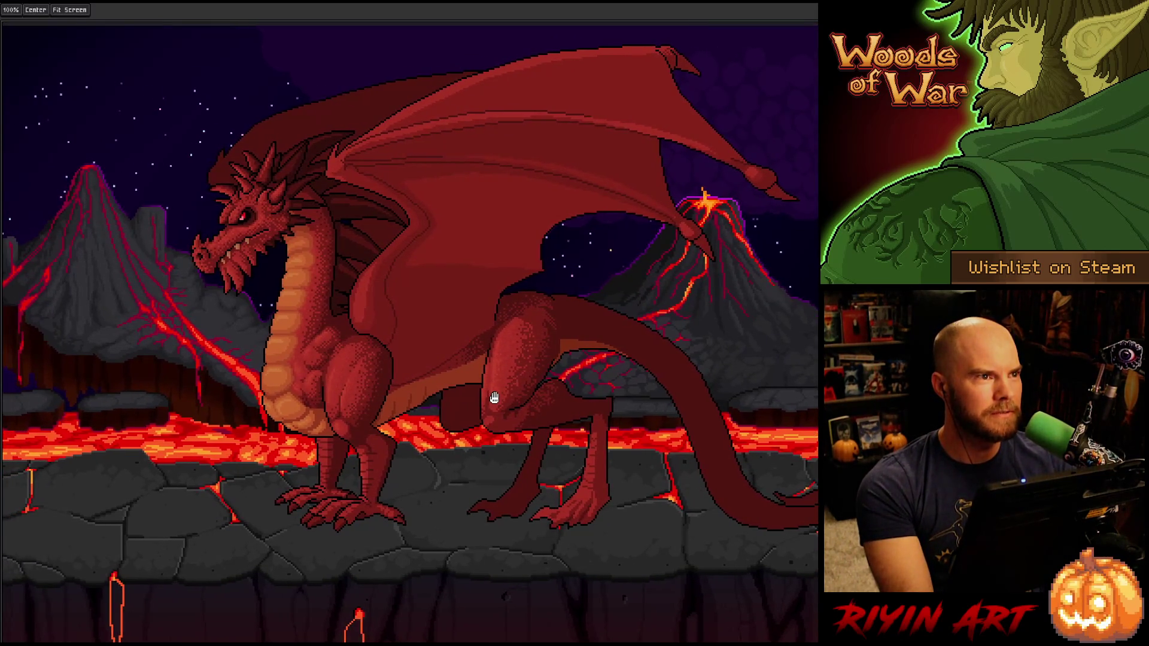
left_click_drag(489, 398, 510, 396)
key("v")
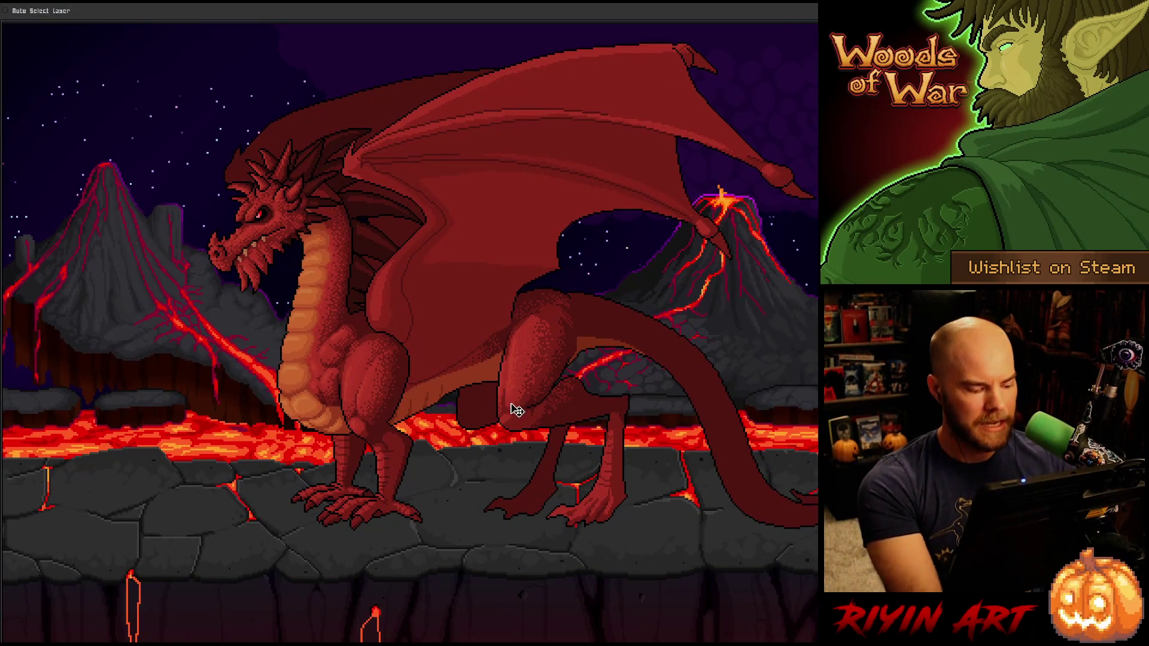
key("Tab")
left_click(164, 398)
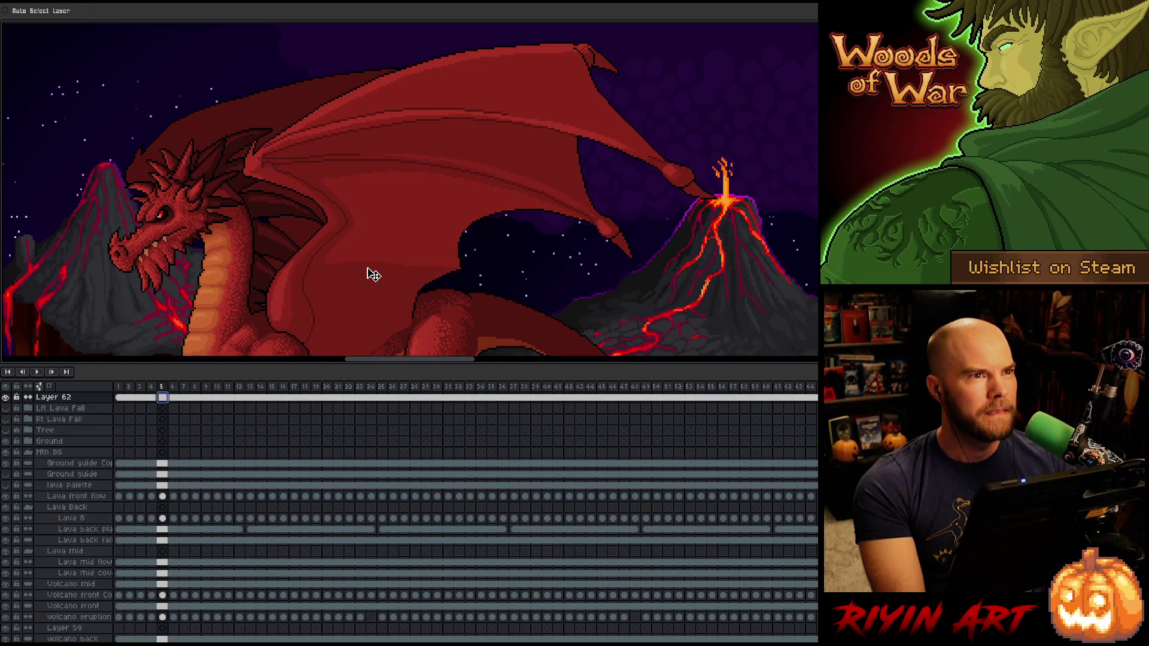
key("Tab")
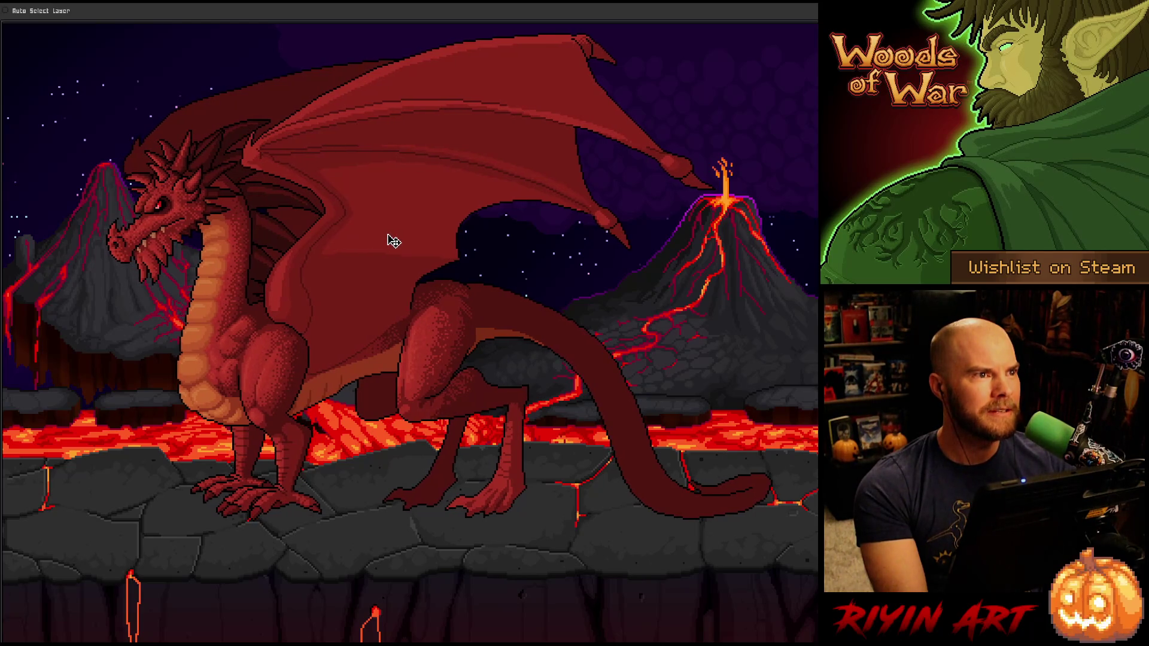
key("h")
left_click_drag(441, 251, 436, 252)
key("v")
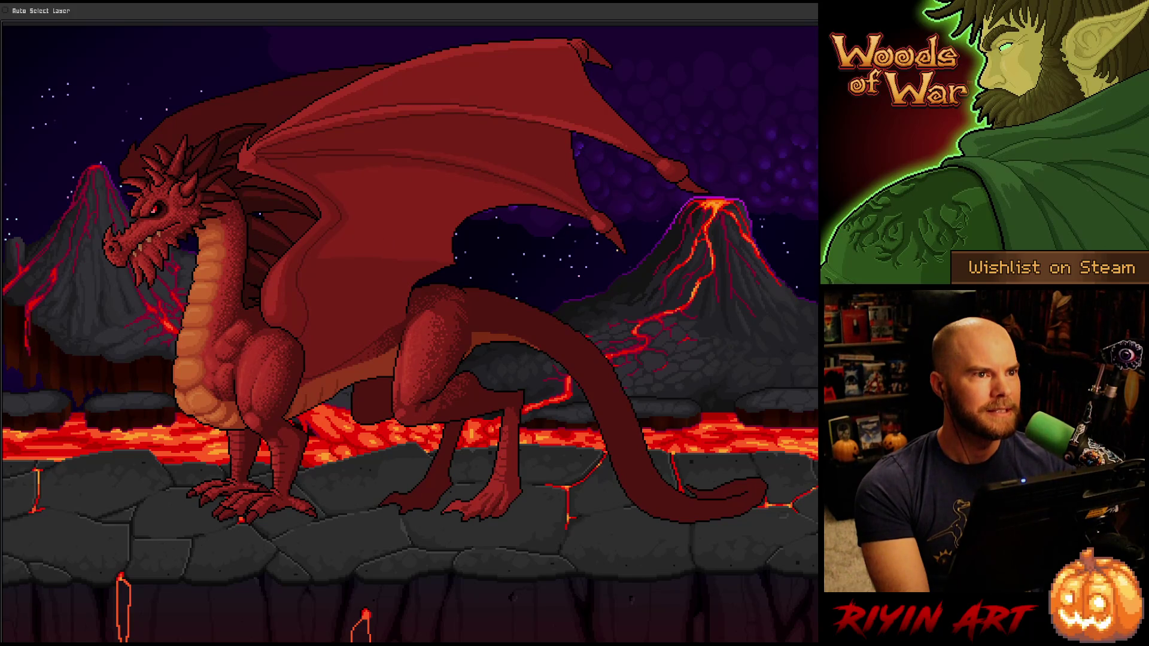
key("h")
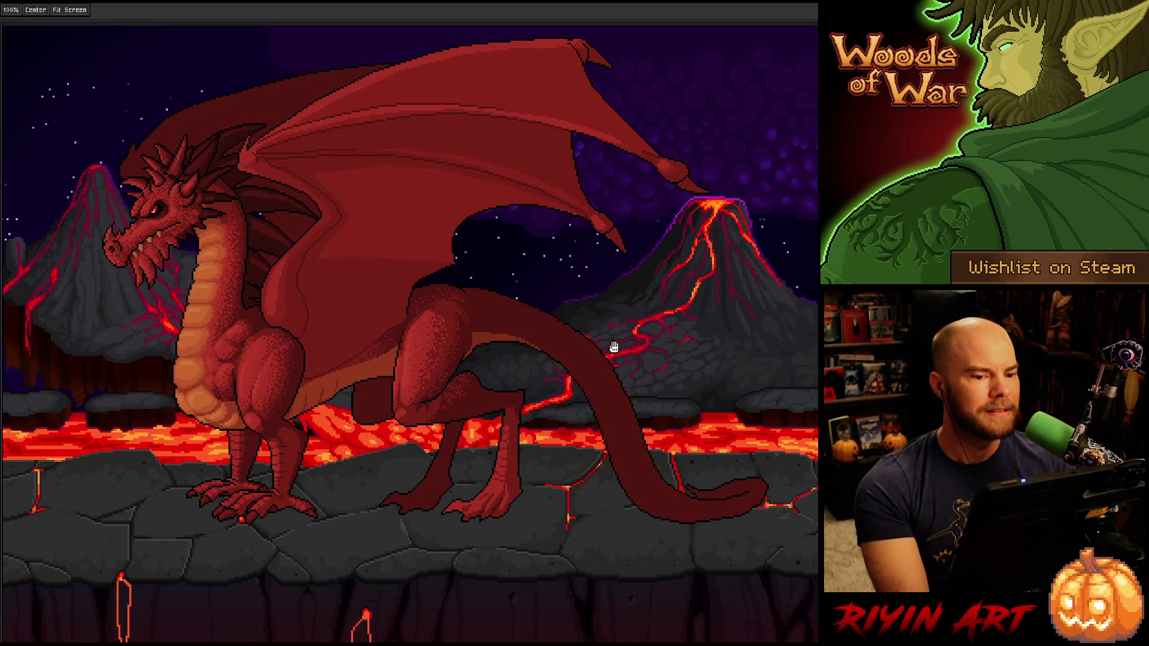
key("v")
key("Tab")
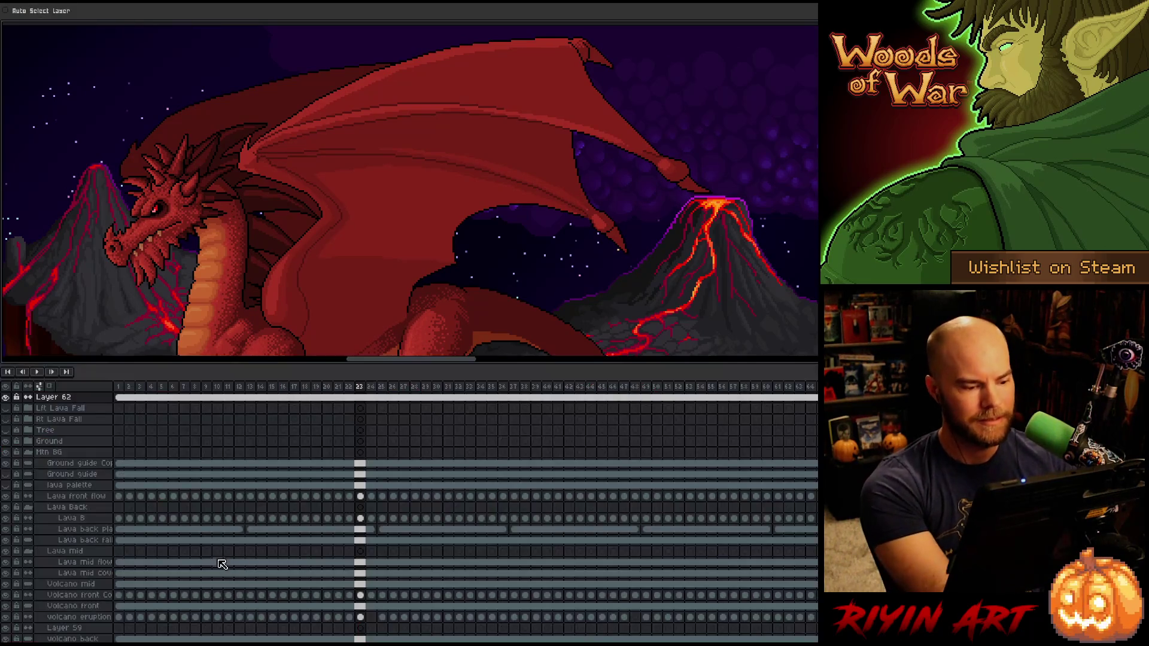
left_click(127, 392)
key("Tab")
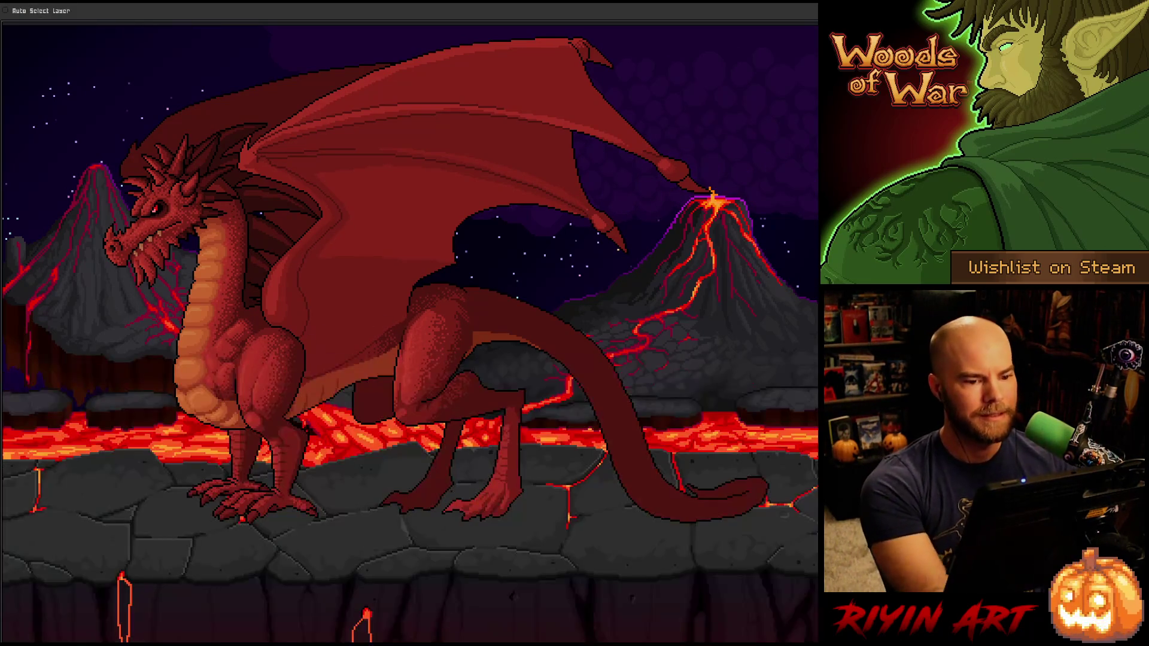
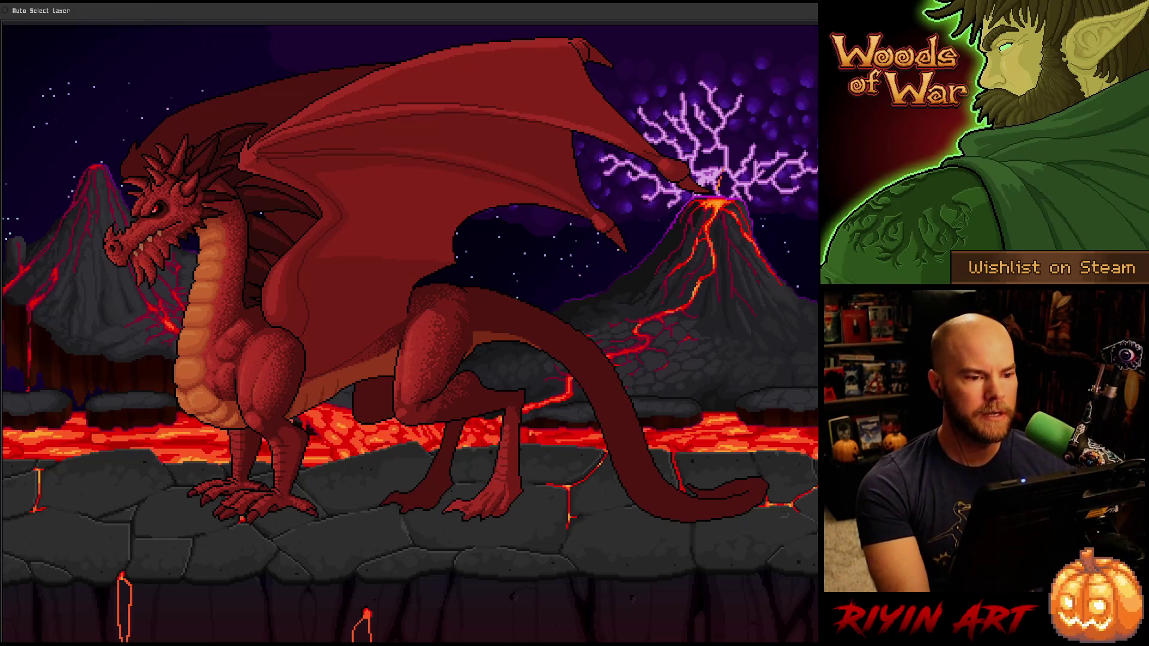
Step: Marquee-select a large rectangle around the dragon and ledge, then show the timeline with Layer 62 active
key("d")
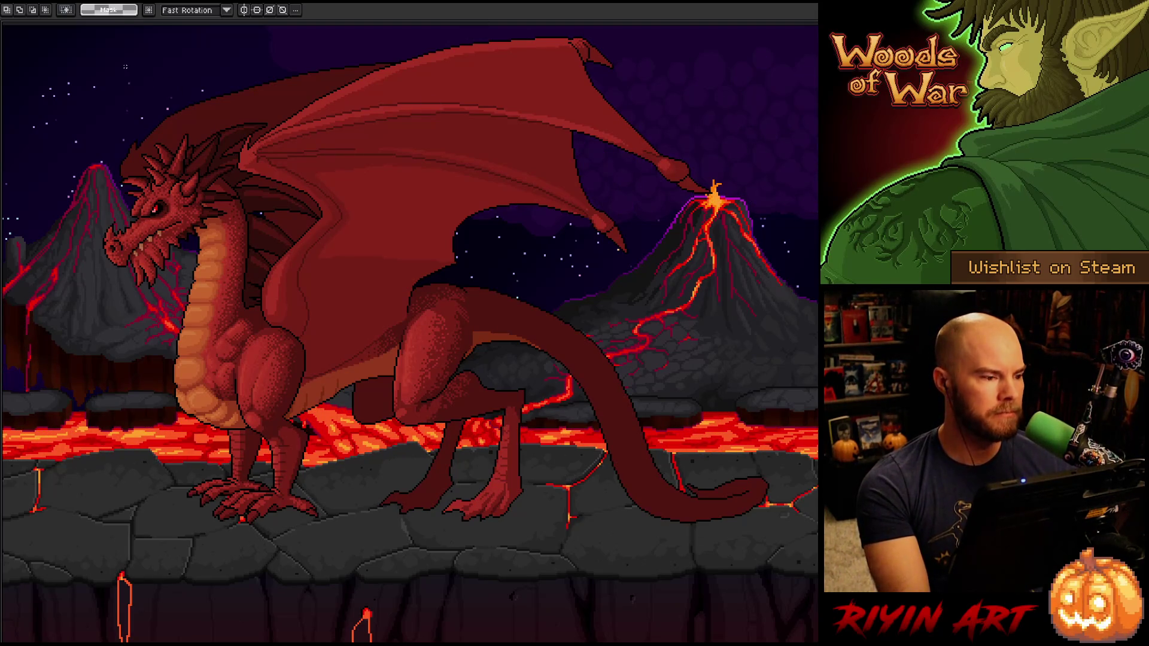
scroll(122, 69, "up", 2)
mouse_move(50, 52)
left_mouse_down()
mouse_move(441, 544)
mouse_move(775, 555)
left_mouse_up()
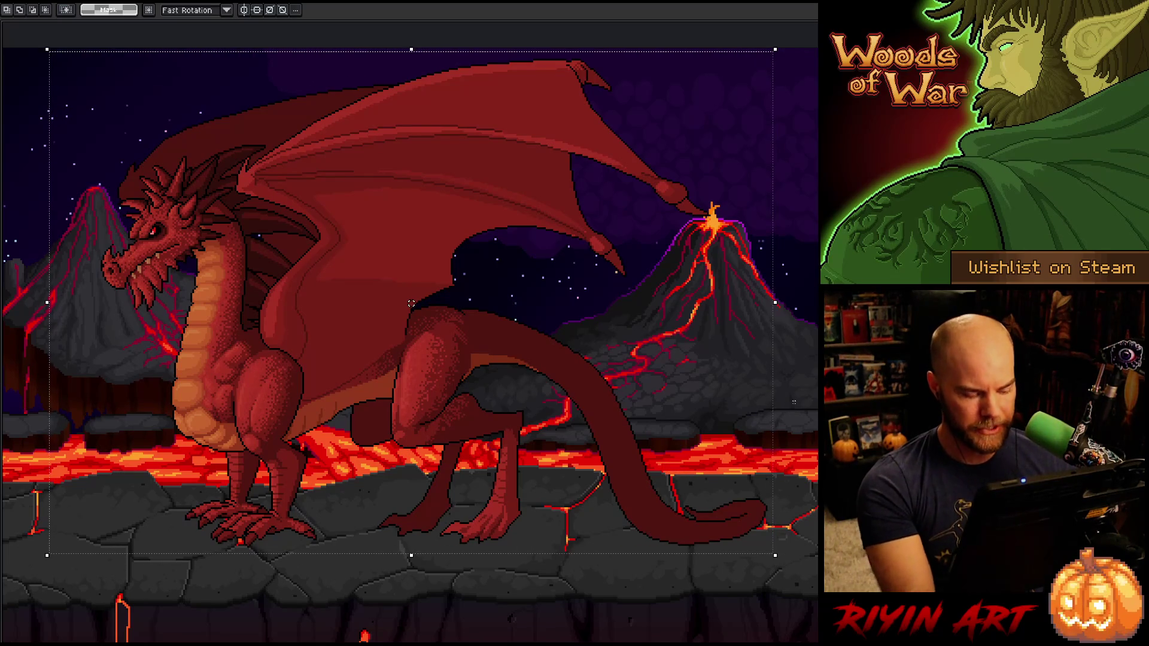
key("Tab")
left_click(60, 398)
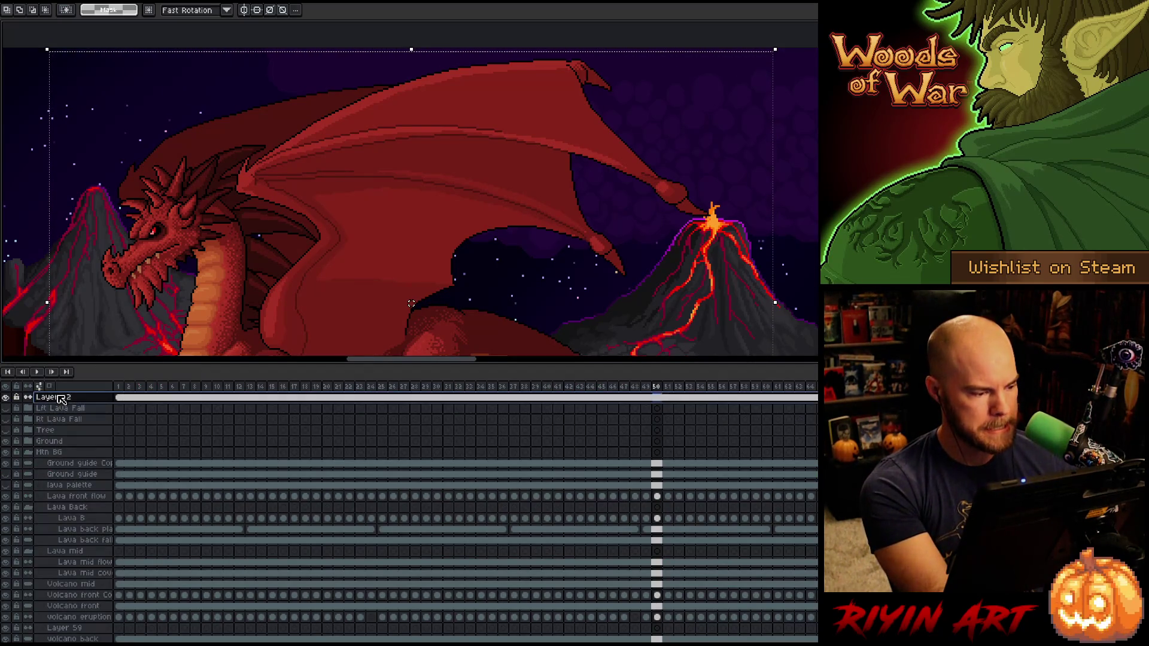
Step: Select all pixels drawn on Layer 62 and toggle the layer timeline
left_click(62, 399)
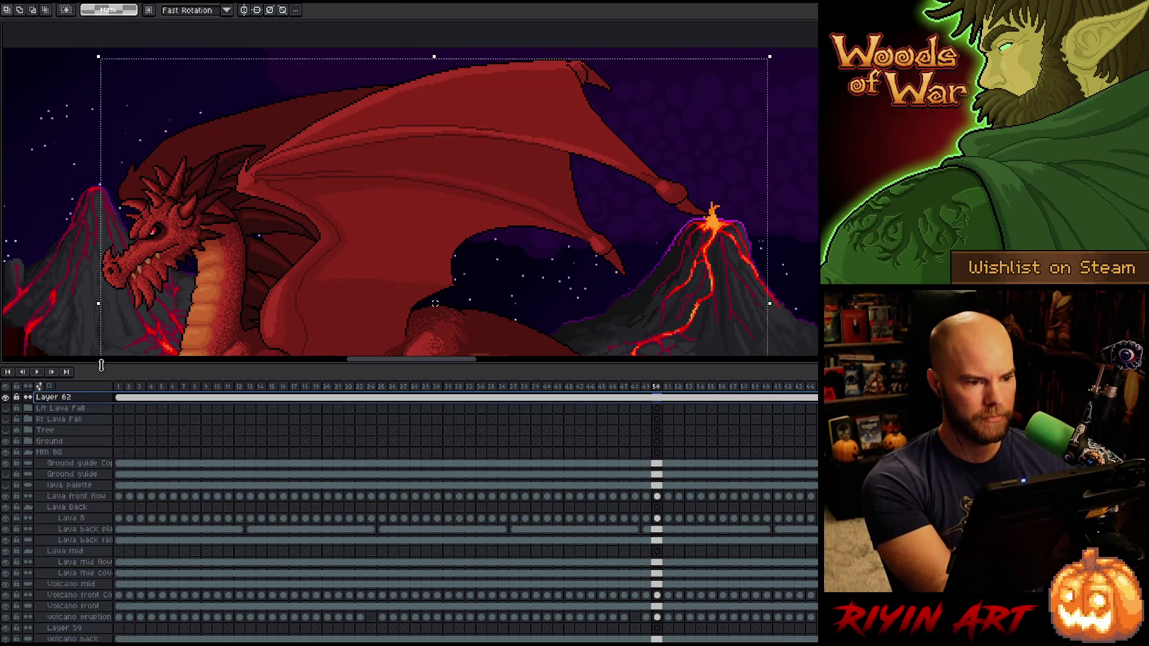
key("Tab")
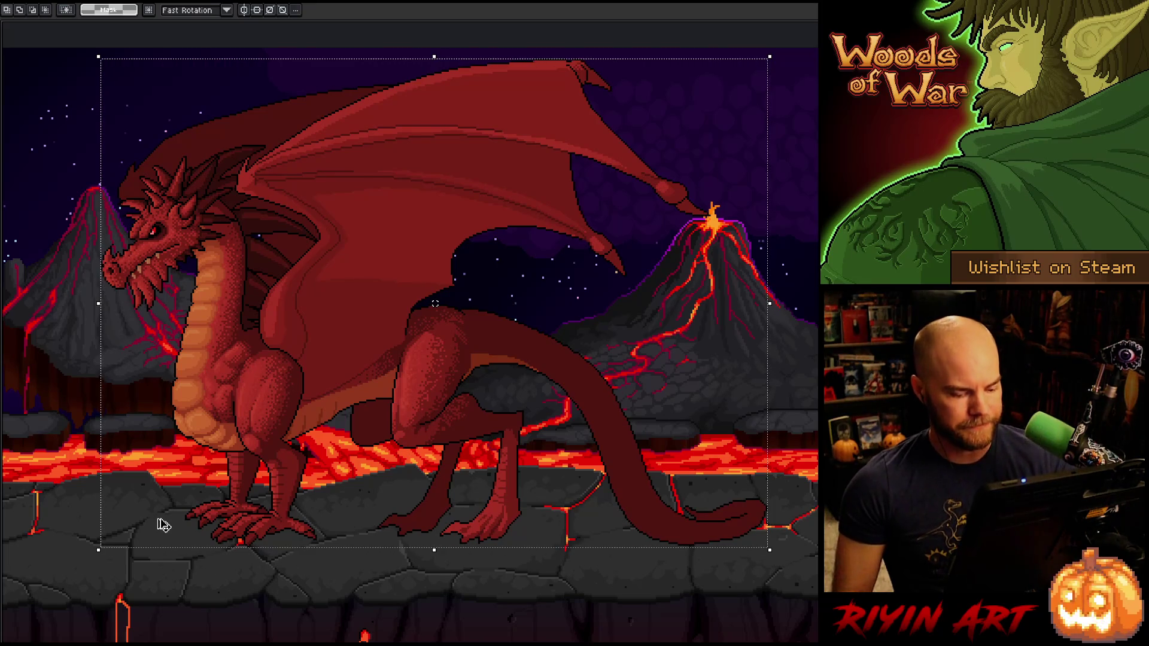
key("Tab")
key("Tab")
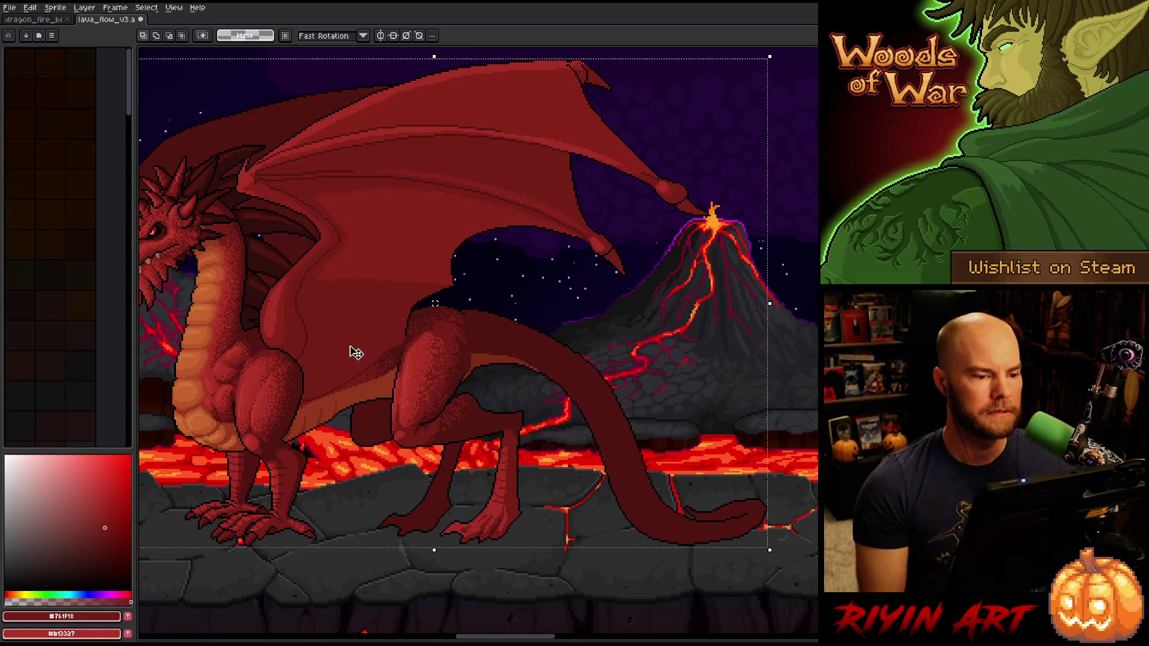
Step: Clear the selection and switch to the dragon_fire sprite file
scroll(438, 367, "down", 1)
scroll(438, 367, "up", 1)
key("ctrl+d")
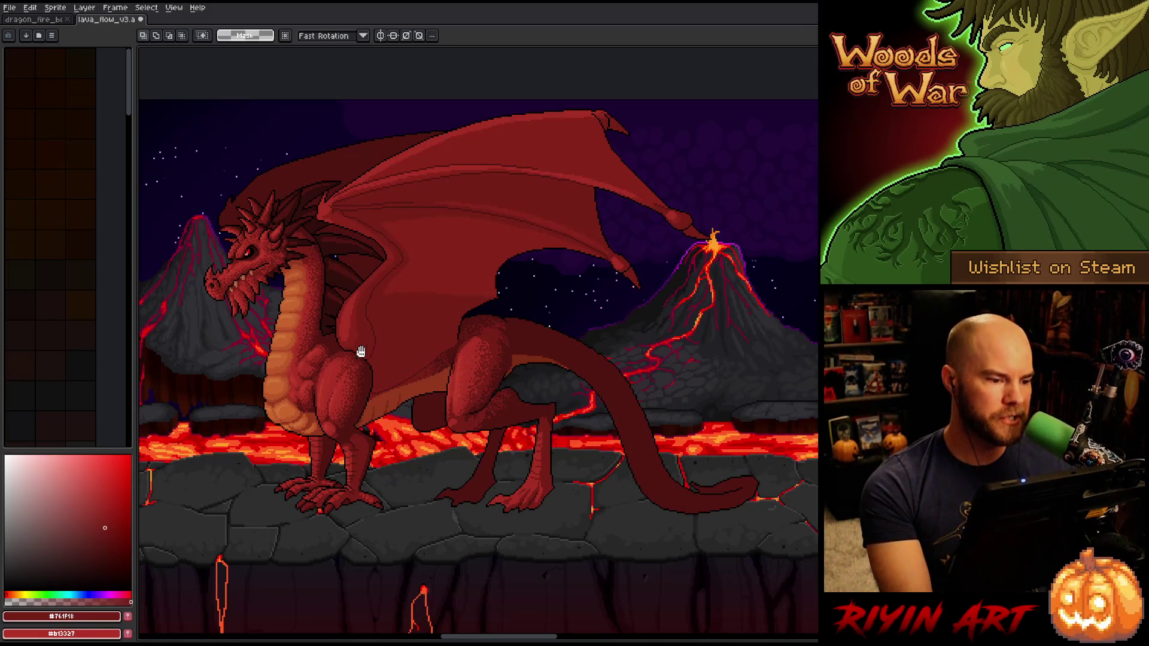
left_click(43, 20)
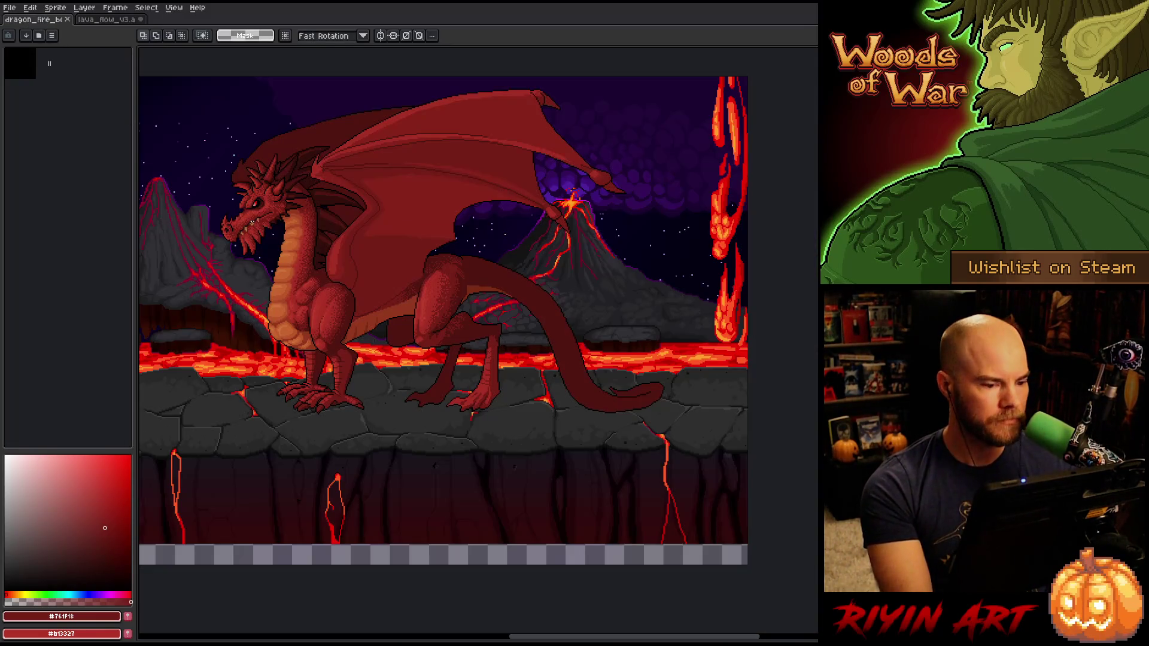
Step: Enlarge the layer list, turn off Group 1 Copy's visibility and turn on Group 1
left_click_drag(508, 623, 507, 367)
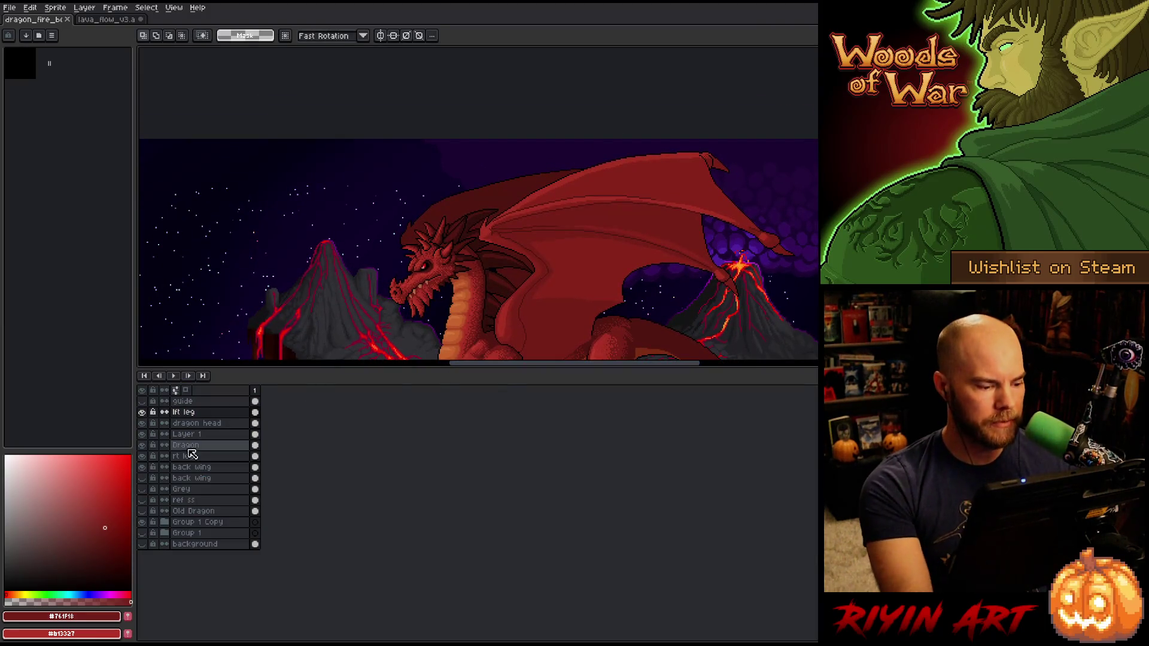
left_click(142, 524)
left_click(142, 533)
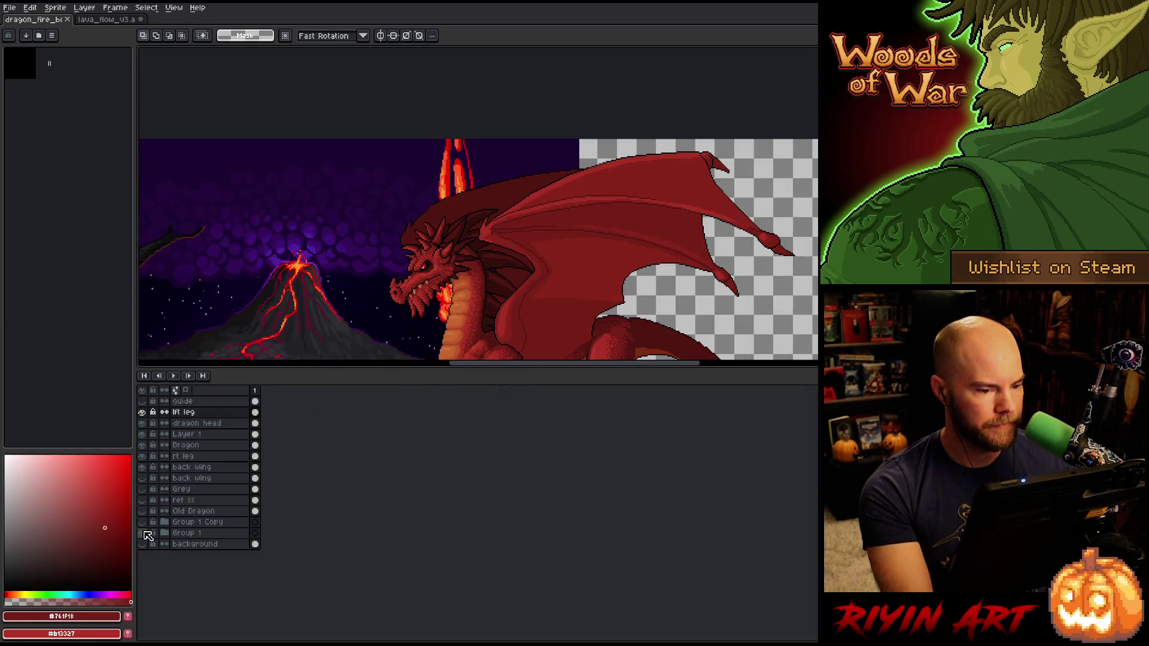
key("Tab")
Step: Pan and zoom the view across the burning tree, lava and dragon
mouse_move(311, 424)
left_mouse_down()
mouse_move(542, 423)
mouse_move(544, 441)
left_mouse_up()
scroll(544, 441, "up", 3)
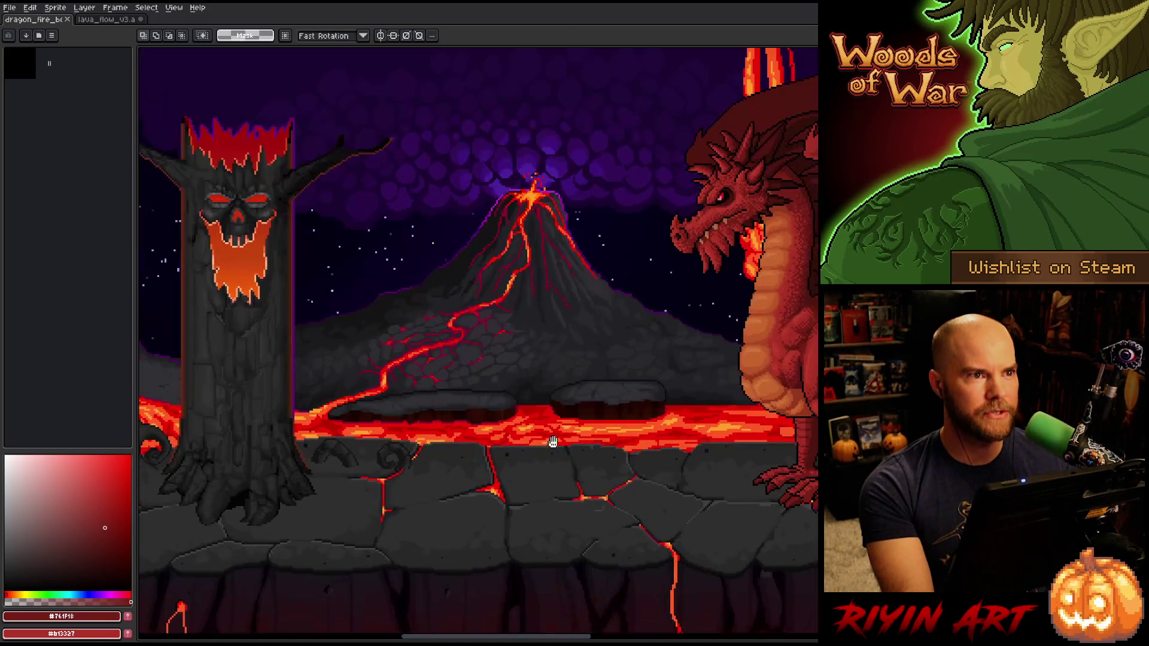
left_click_drag(438, 452, 448, 482)
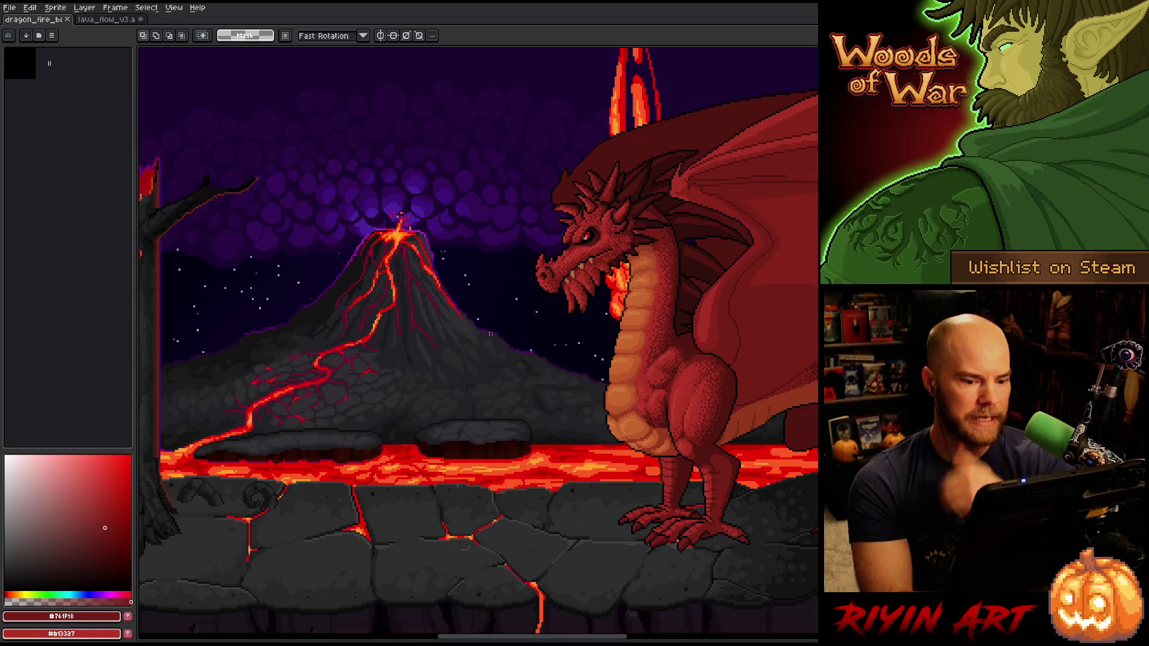
left_click_drag(677, 397, 476, 395)
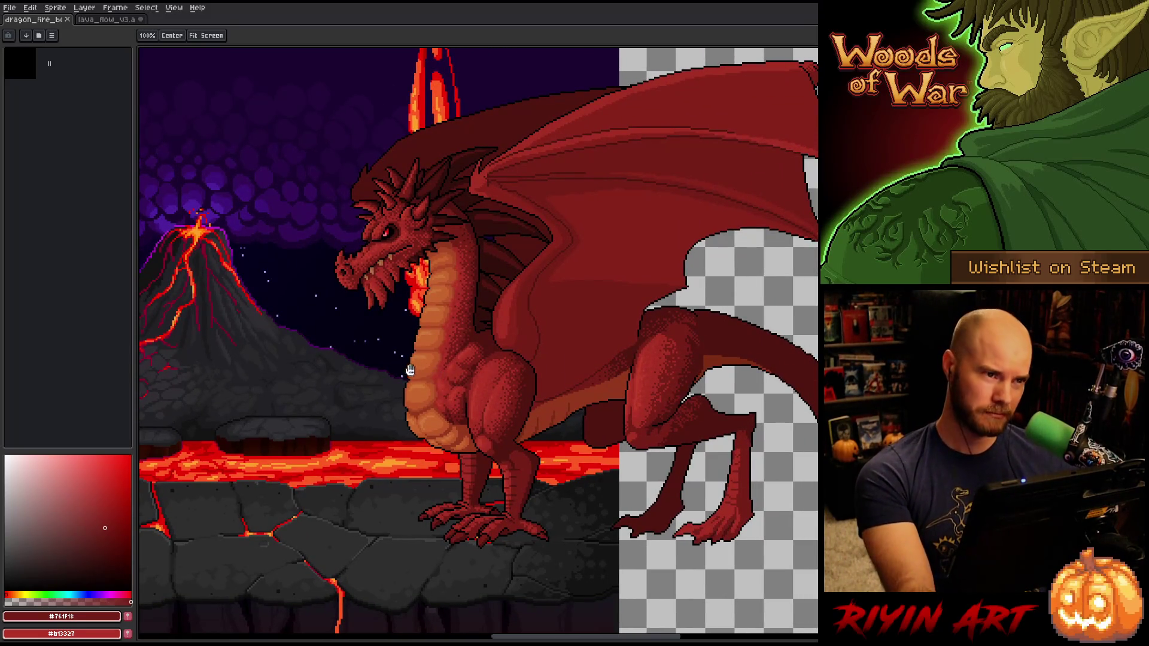
Step: Recentre the dragon, switch to the rectangle marquee, zoom out, and reveal the layer timeline
mouse_move(324, 407)
left_mouse_down()
mouse_move(672, 389)
mouse_move(487, 384)
mouse_move(462, 389)
mouse_move(706, 392)
mouse_move(502, 389)
mouse_move(523, 384)
left_mouse_up()
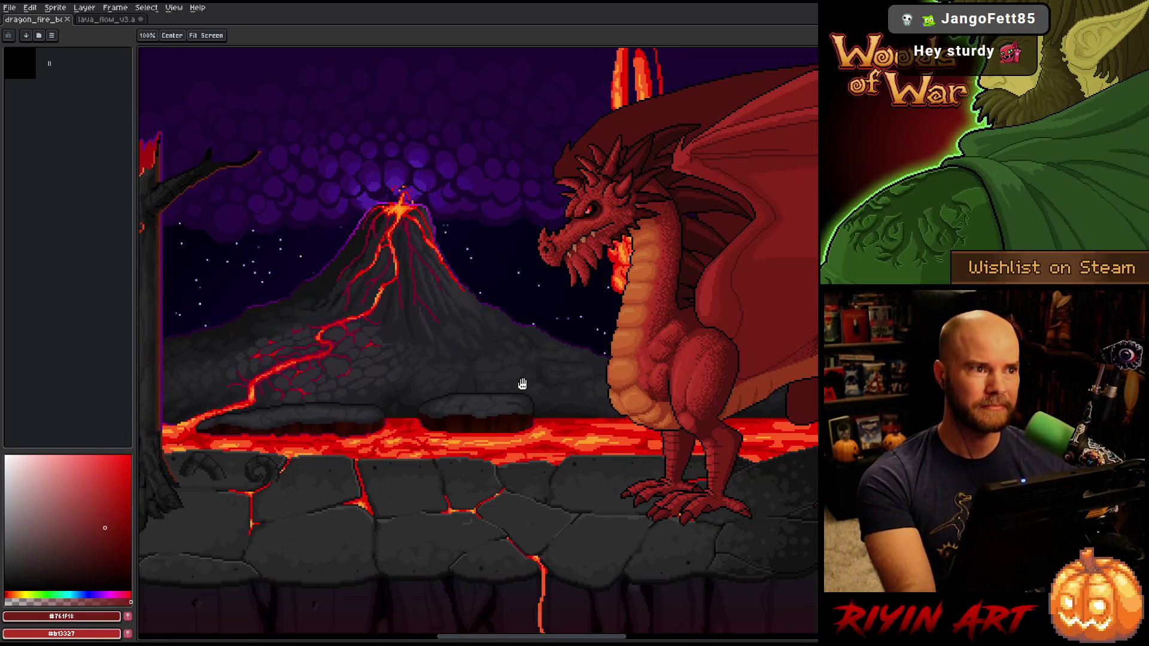
mouse_move(513, 379)
left_mouse_down()
mouse_move(364, 389)
mouse_move(387, 381)
left_mouse_up()
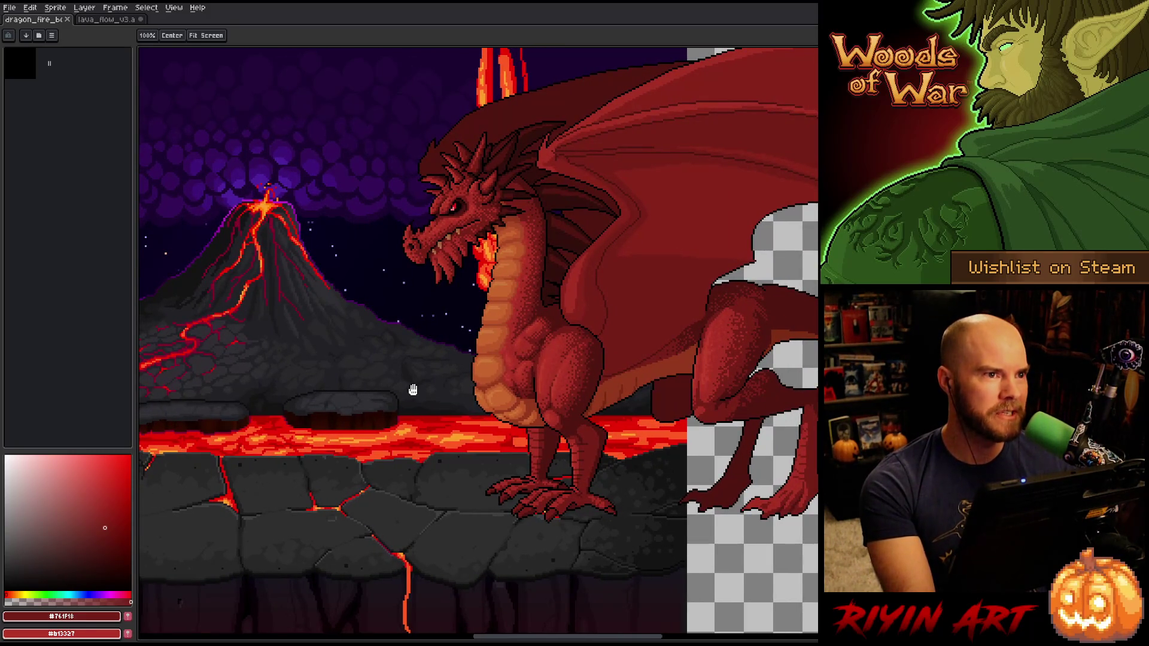
key("m")
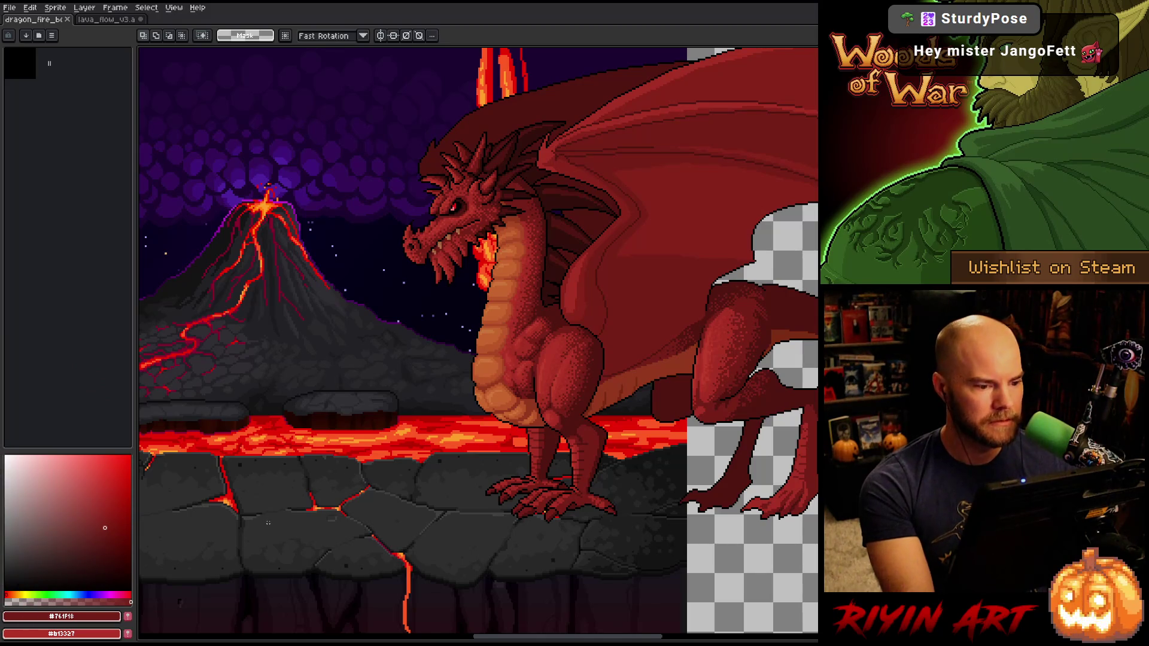
scroll(351, 454, "down", 1)
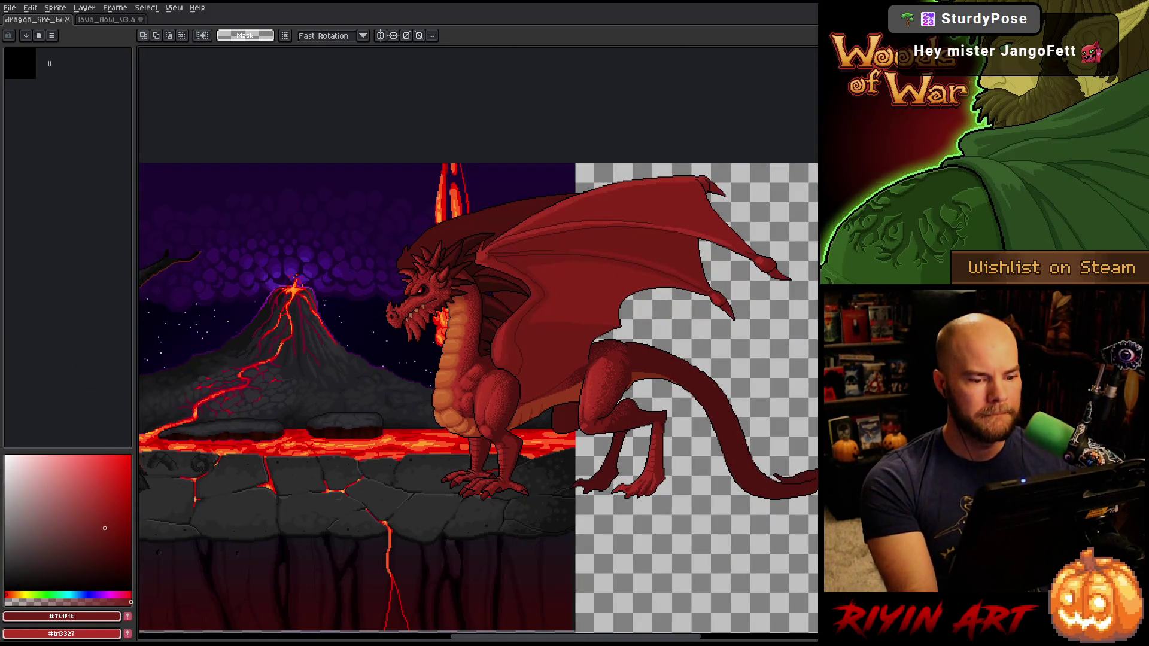
key("Tab")
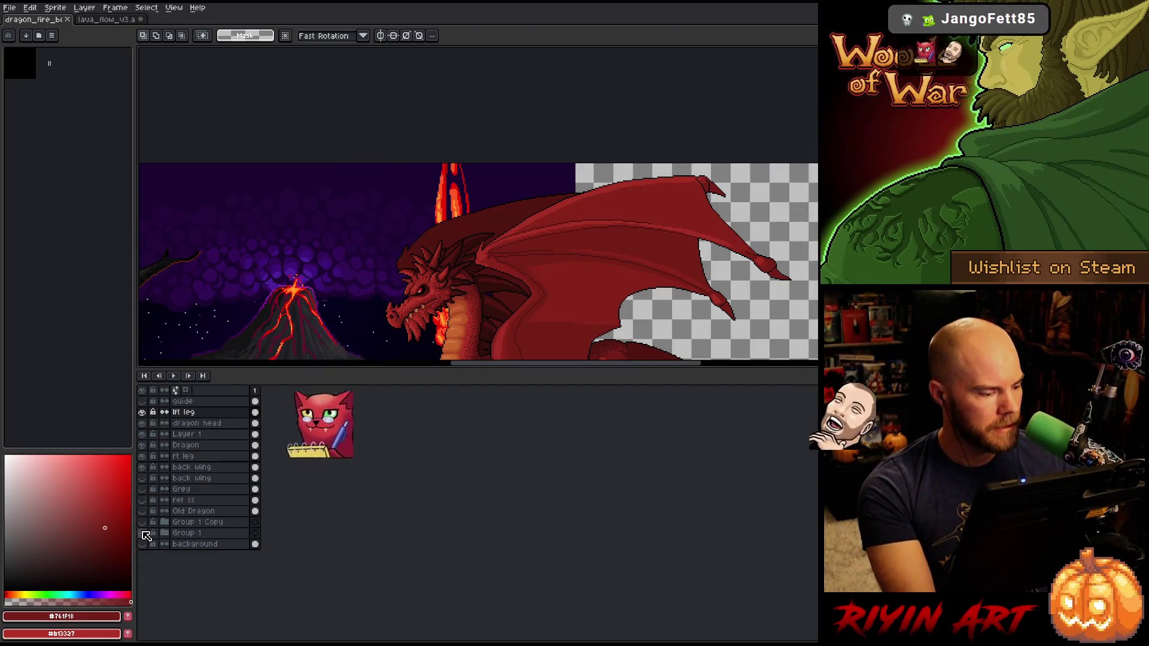
Step: Make Group 1 visible again, hide the timeline and pan the view up and left
left_click(142, 533)
key("Tab")
key("space")
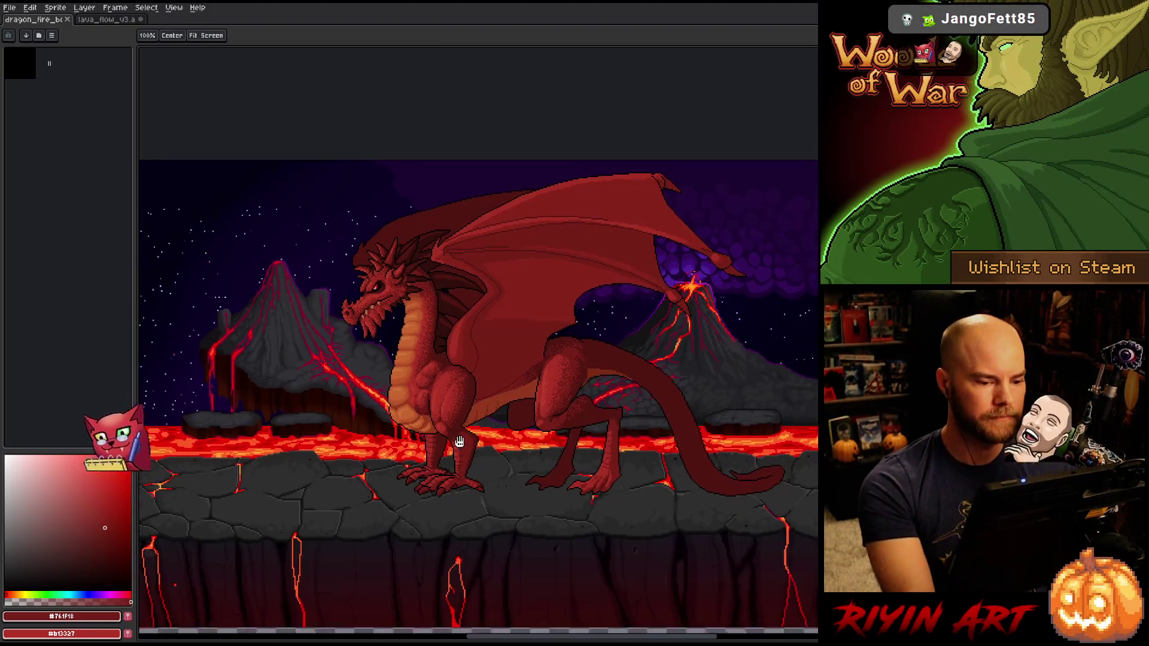
left_click_drag(466, 443, 406, 383)
Step: Return to the lava_flow_v3 file in full-screen canvas mode and pan slightly left
key("ctrl+Tab")
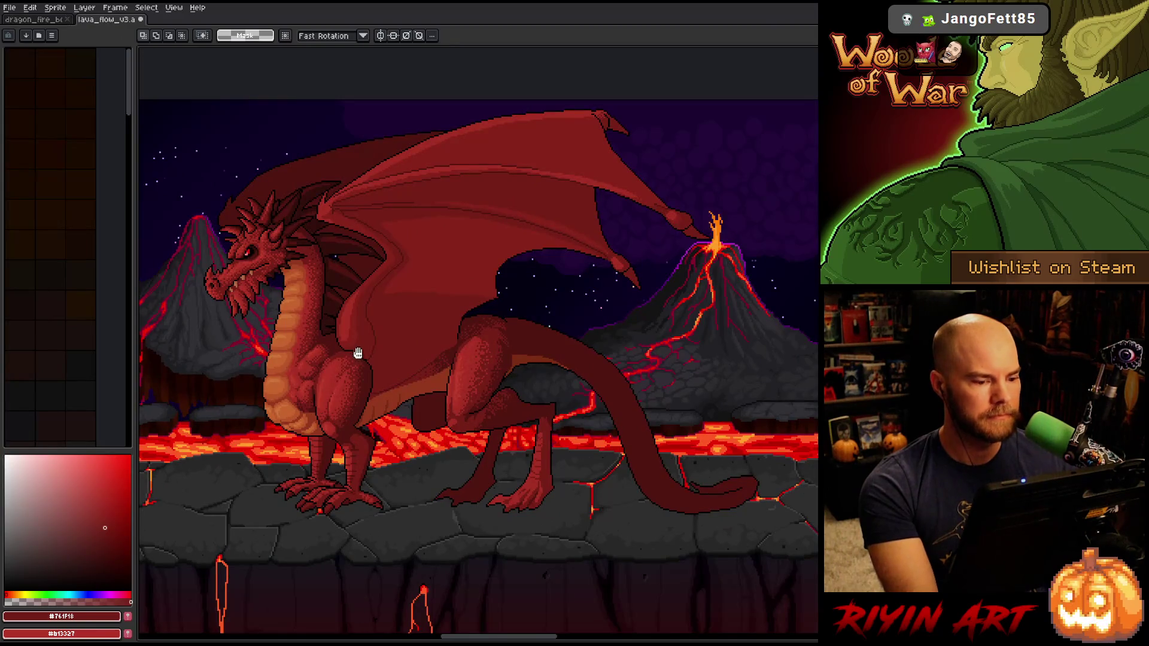
key("ctrl+f")
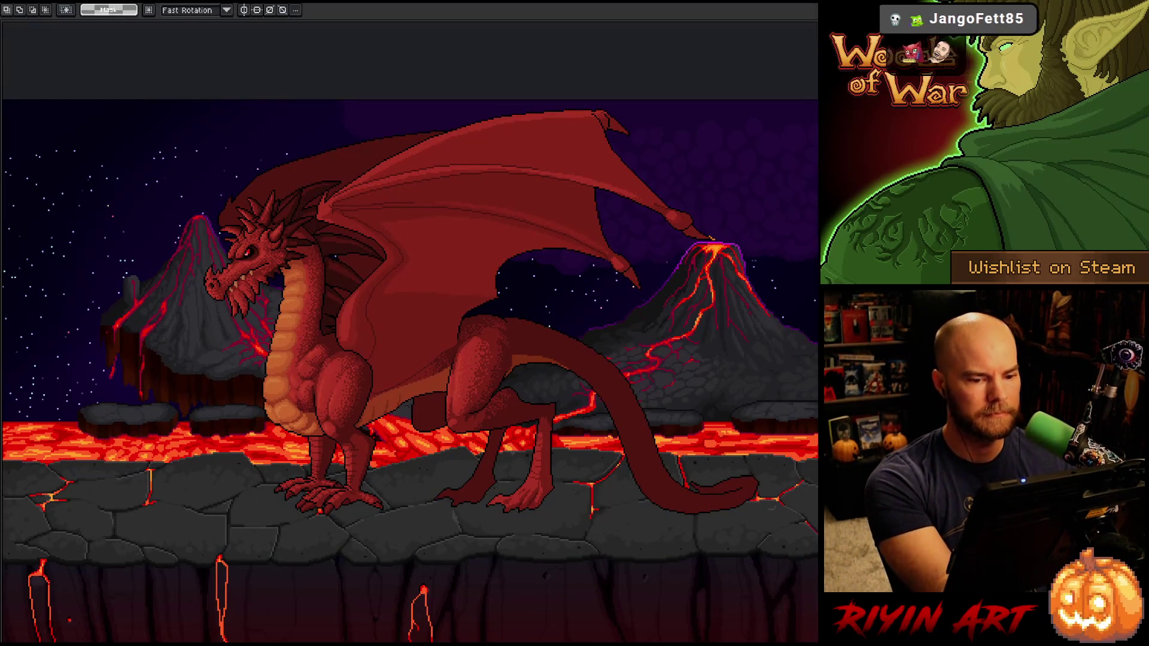
key("space")
mouse_move(515, 479)
left_mouse_down()
mouse_move(452, 482)
mouse_move(449, 438)
left_mouse_up()
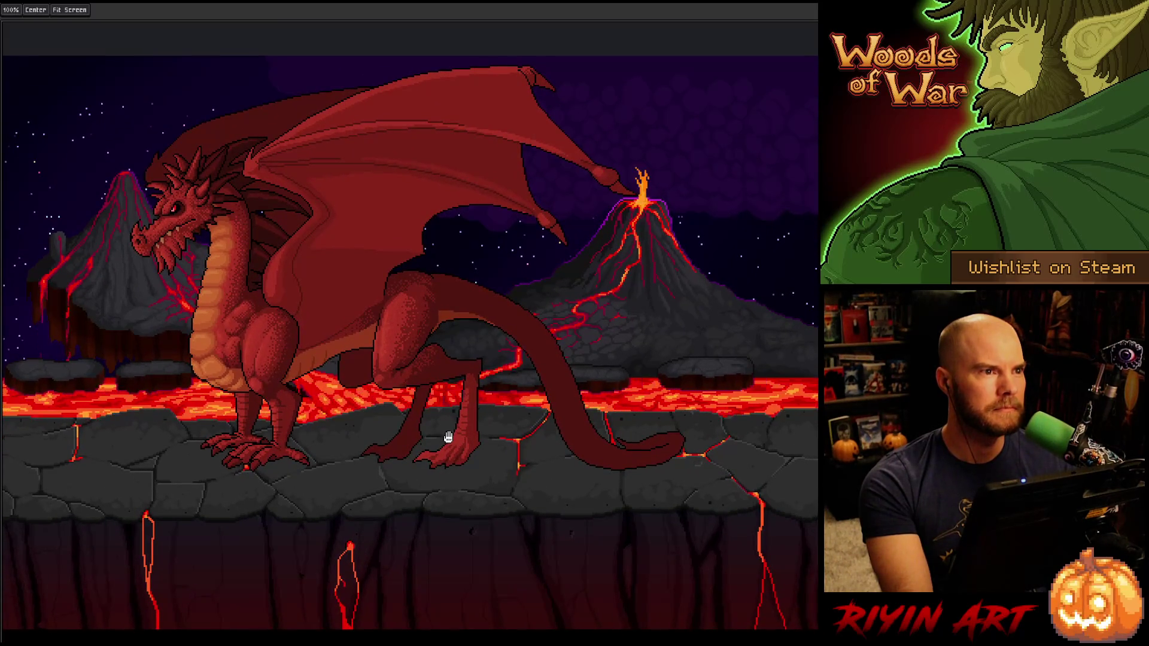